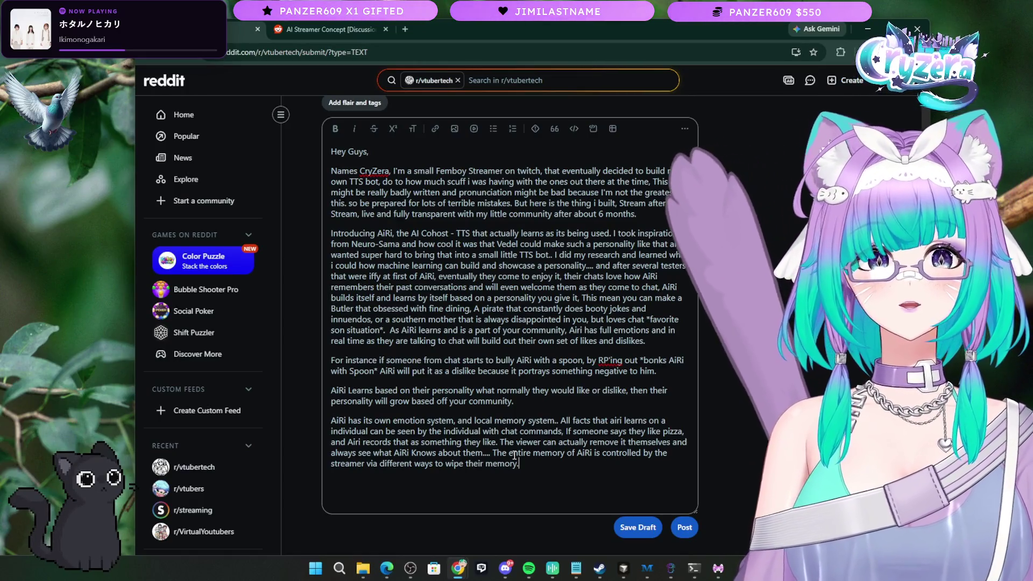
# Step: Start a new paragraph explaining AiRi's speech-to-text system, triggered with a PTT key
pyautogui.press('Return')
pyautogui.write('Not on')
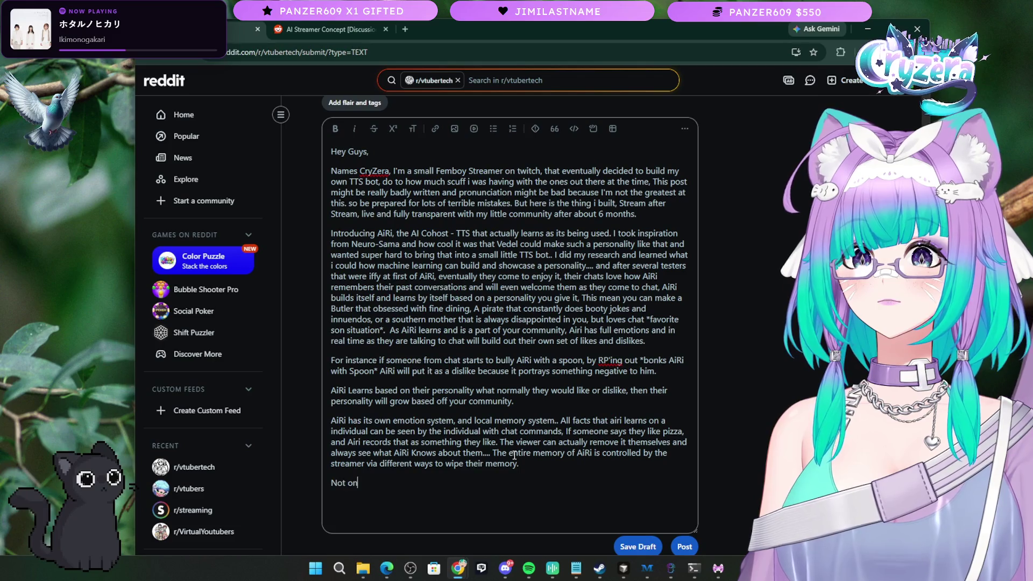
pyautogui.write('ly that, AiRi has')
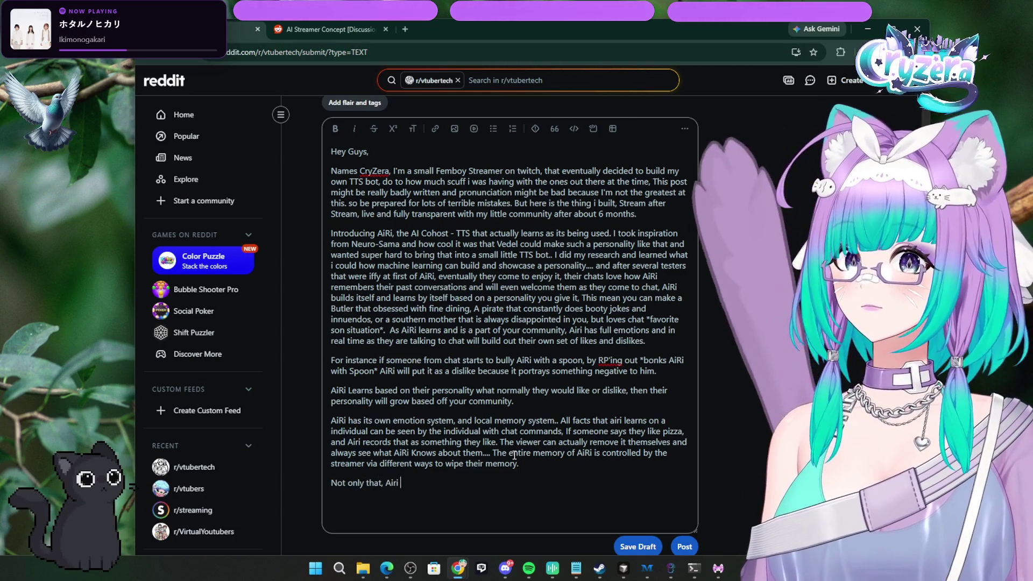
pyautogui.write(' a spe')
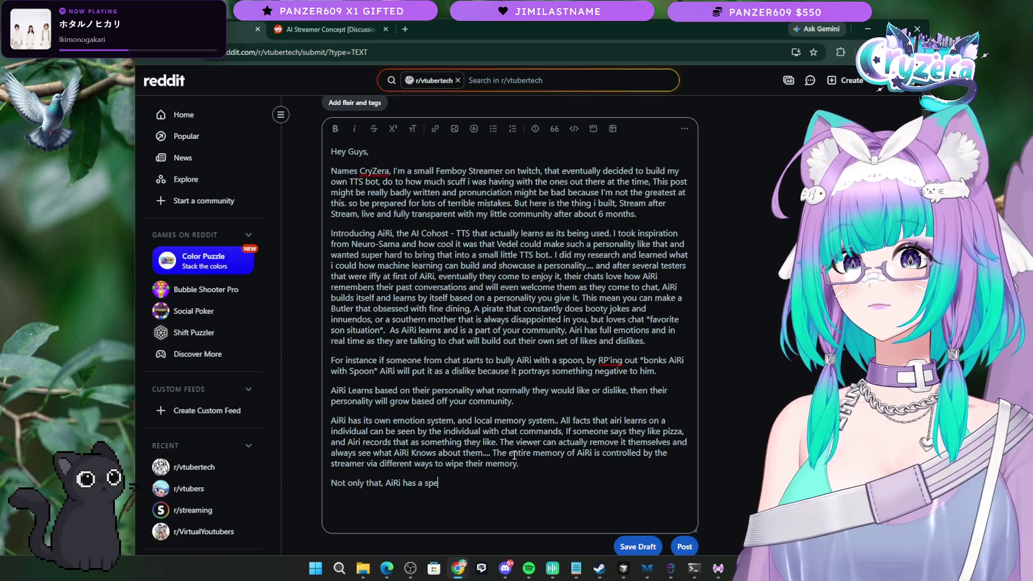
pyautogui.press('BackSpace')
pyautogui.press('BackSpace')
pyautogui.press('BackSpace')
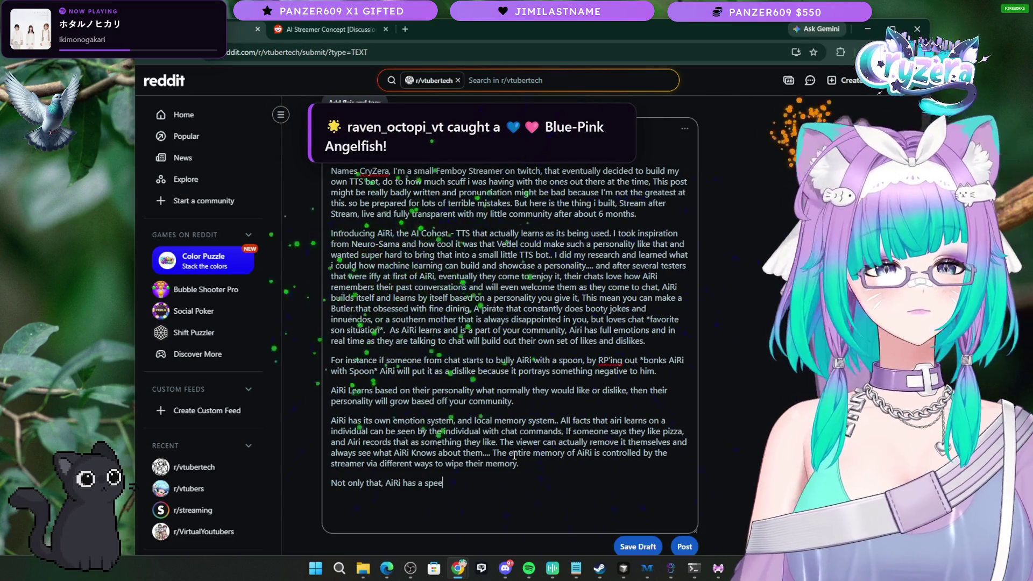
pyautogui.write('ech to text system')
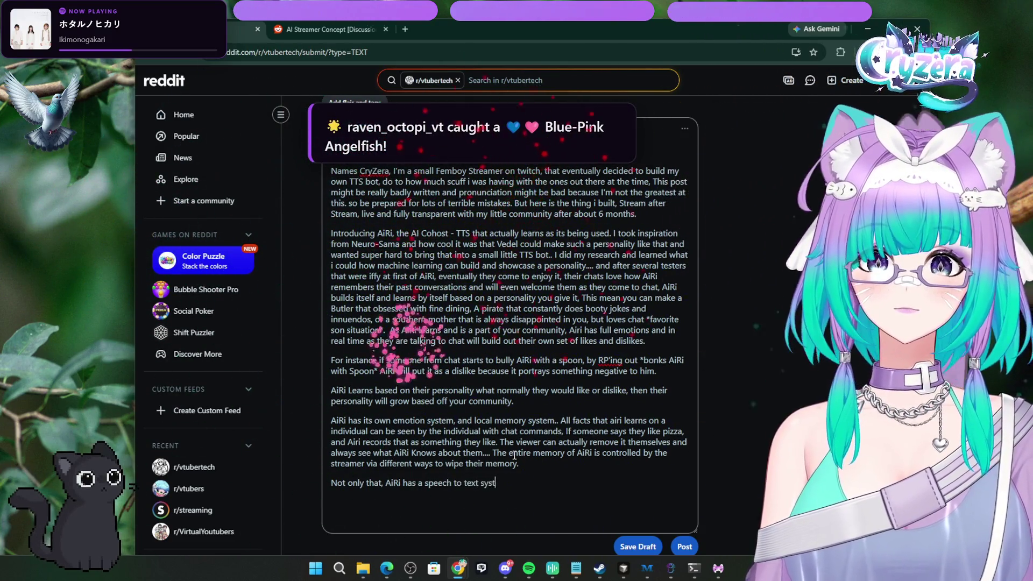
pyautogui.press('BackSpace')
pyautogui.write(',')
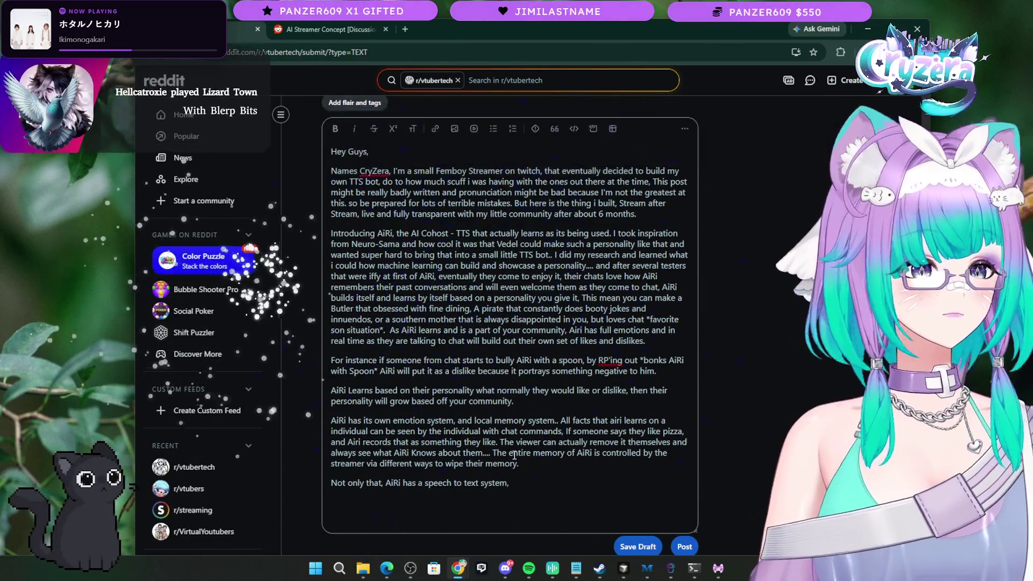
pyautogui.write(' You can ')
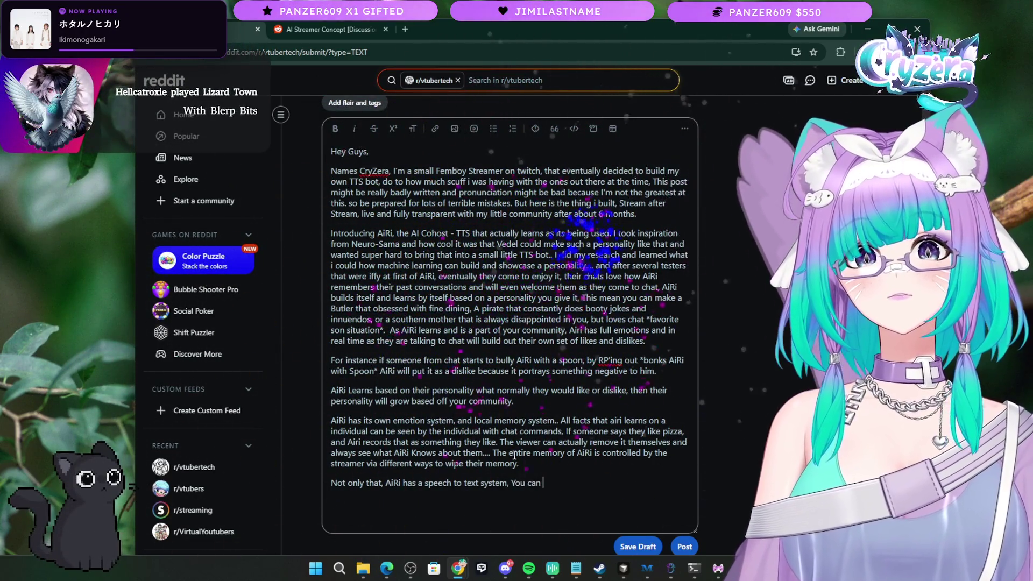
pyautogui.write('ac')
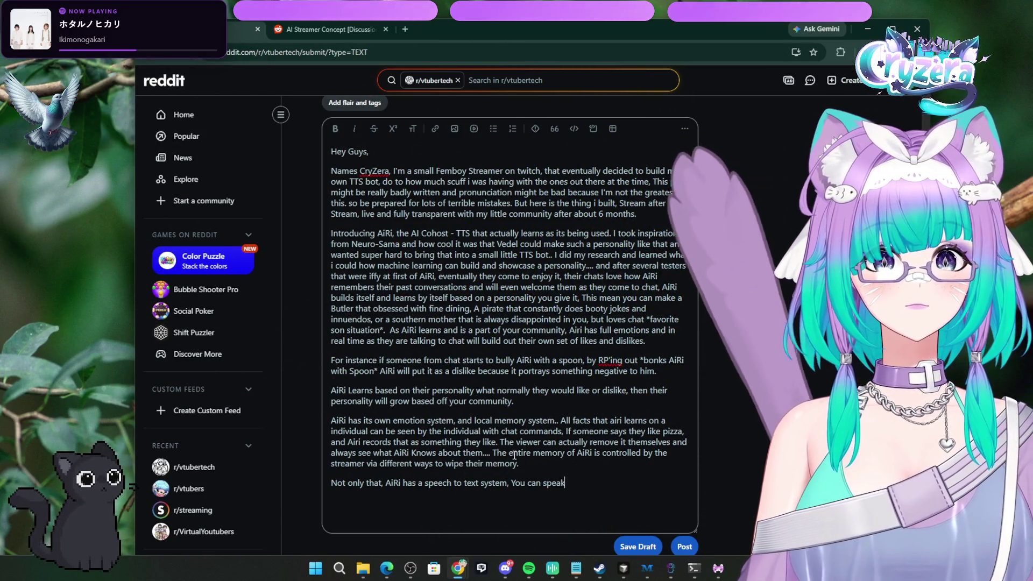
pyautogui.write('k direct')
pyautogui.write('ly to r')
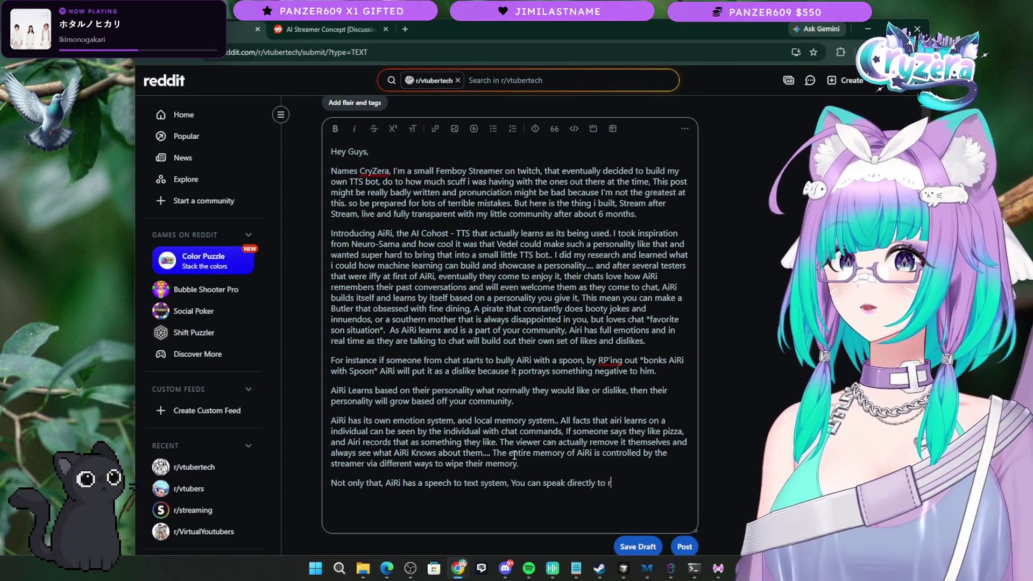
pyautogui.write('via ')
pyautogui.write('voice with a PTT')
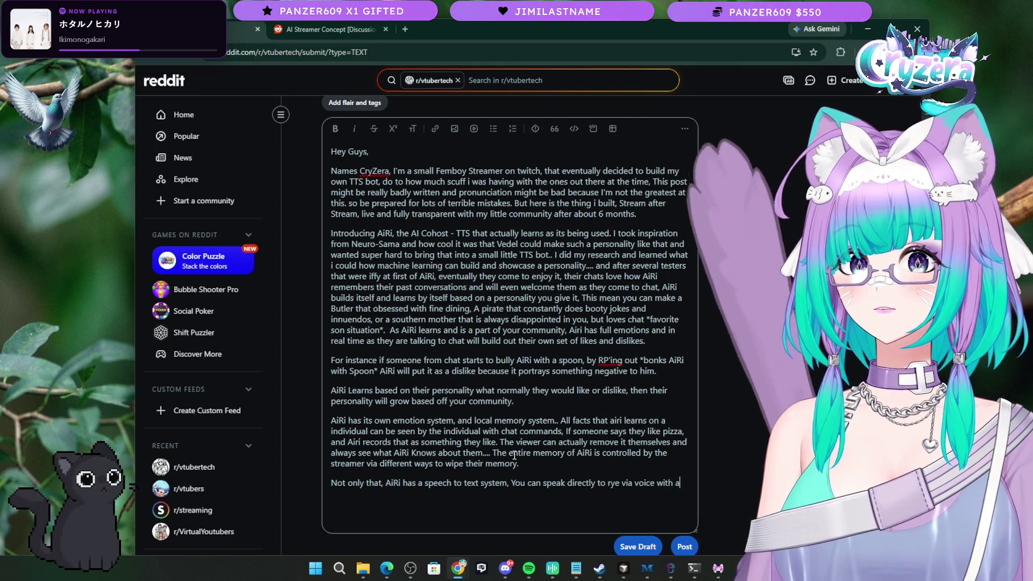
pyautogui.press('BackSpace')
pyautogui.press('BackSpace')
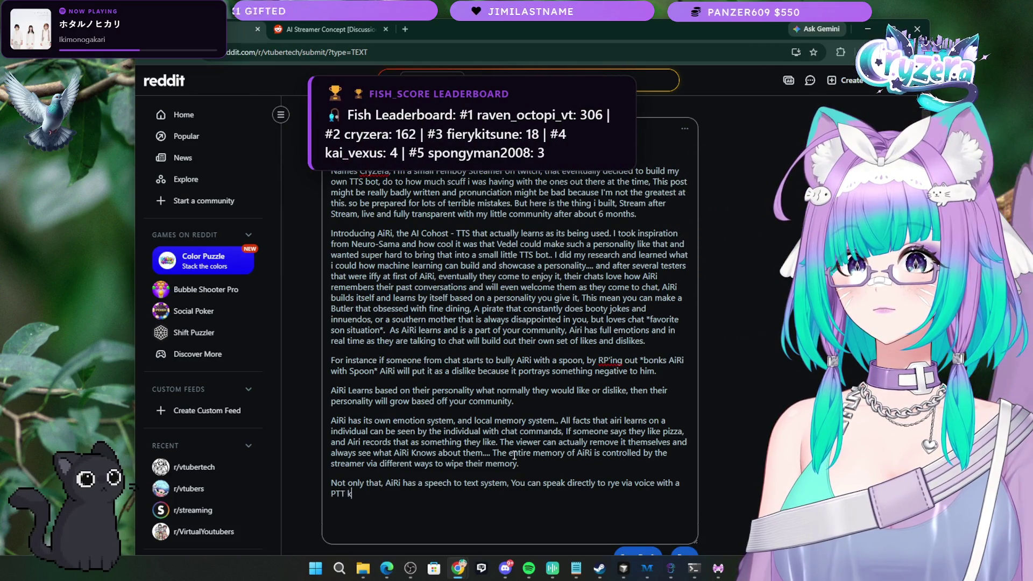
pyautogui.write('you would like to')
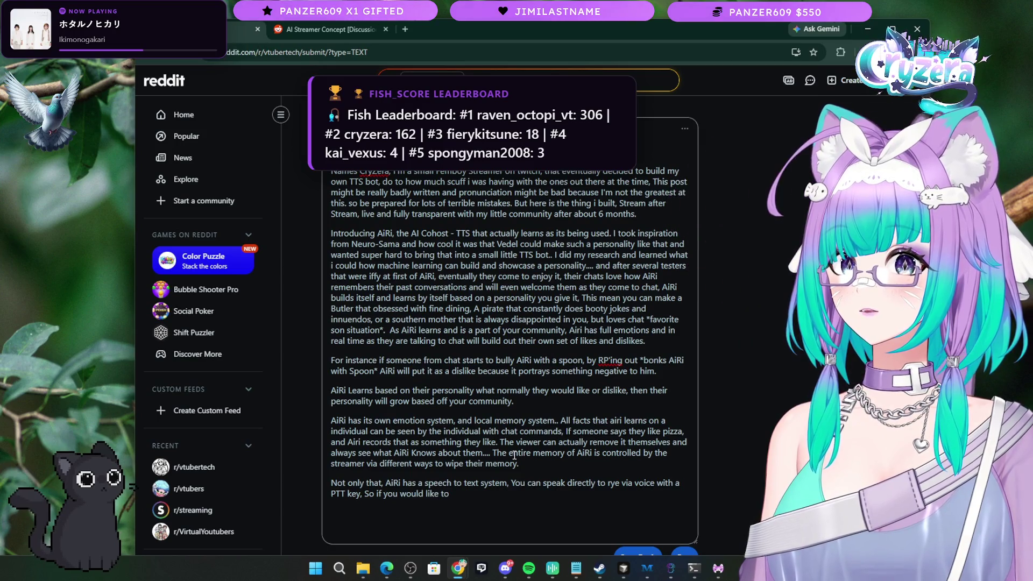
pyautogui.write('say shoutout a ')
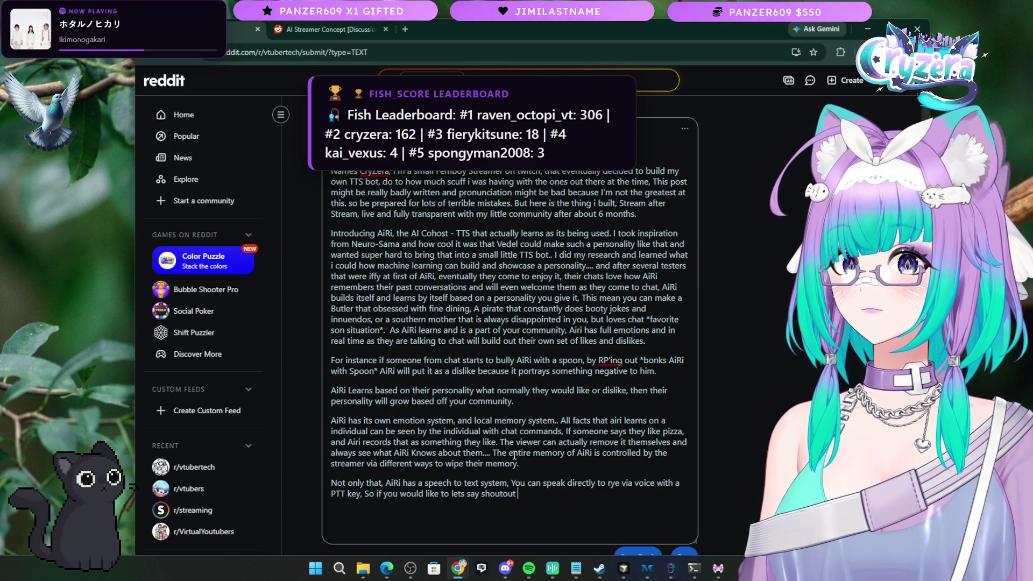
pyautogui.write('person')
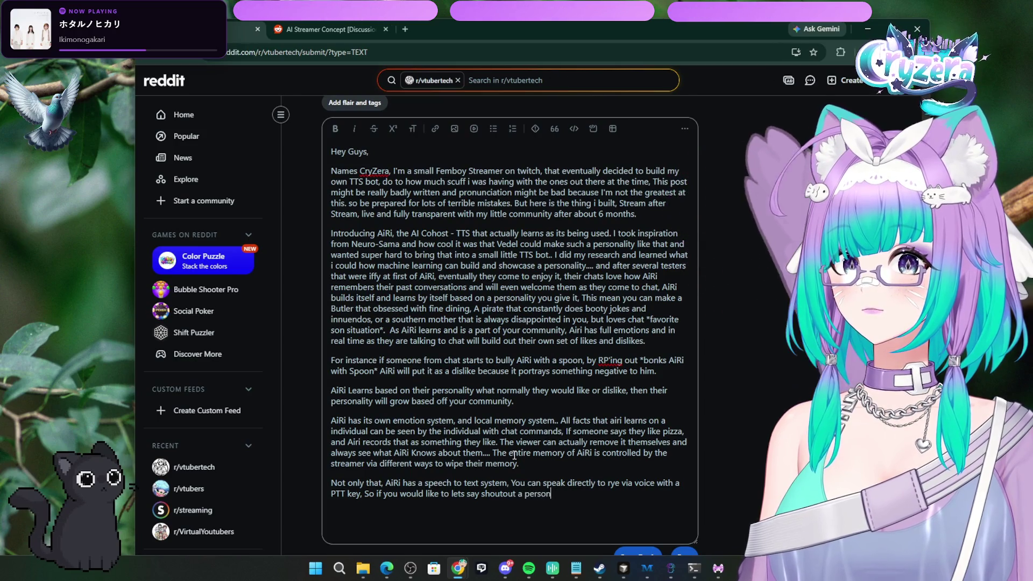
pyautogui.write(', and')
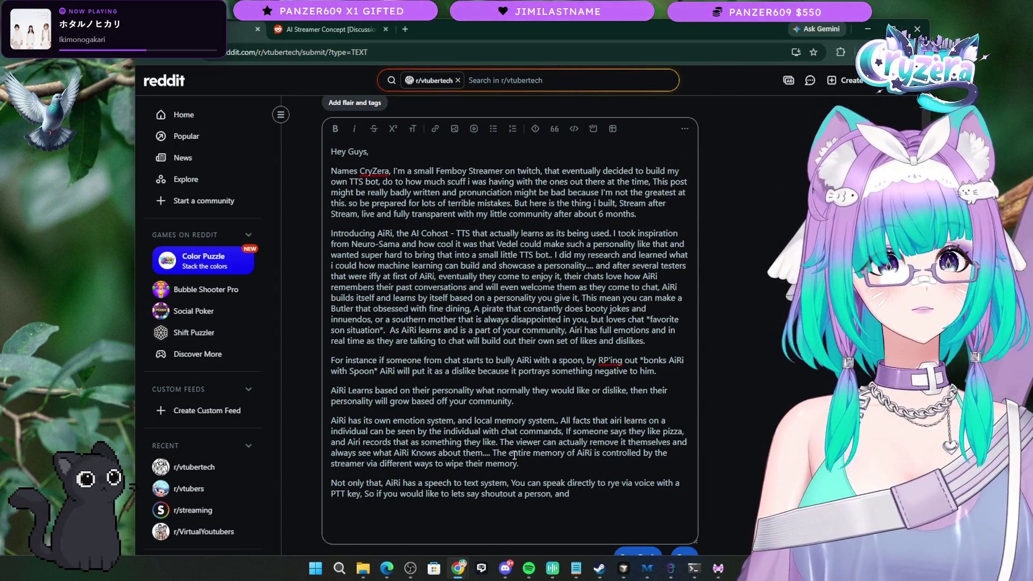
pyautogui.write(' yds are around, ')
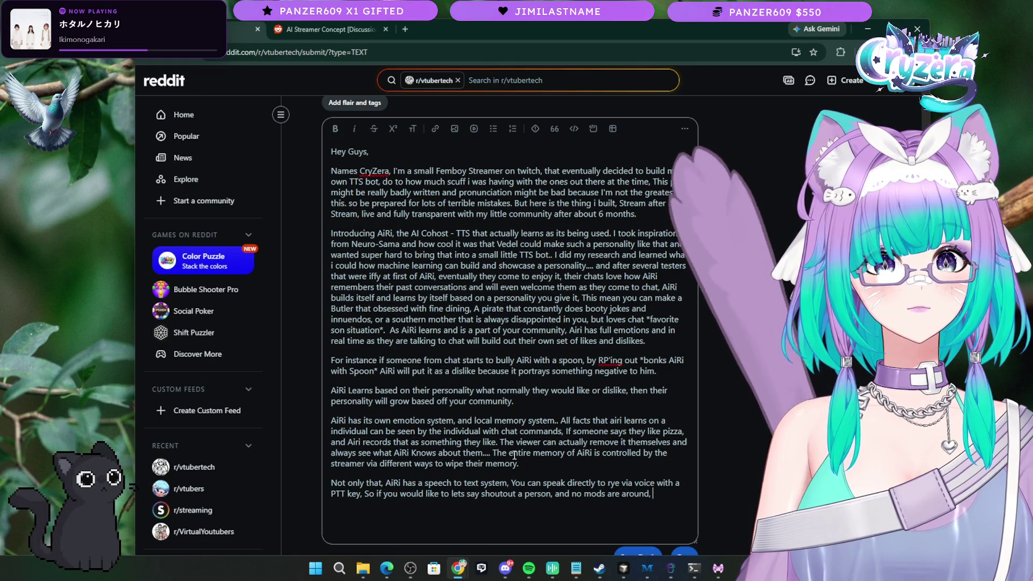
pyautogui.write('you dont have')
pyautogui.press('BackSpace')
# Step: Continue it: no Alt Tab needed, just say '*Airi Shoutout *Viewer*' and AiRi shouts out the individual
pyautogui.write('A')
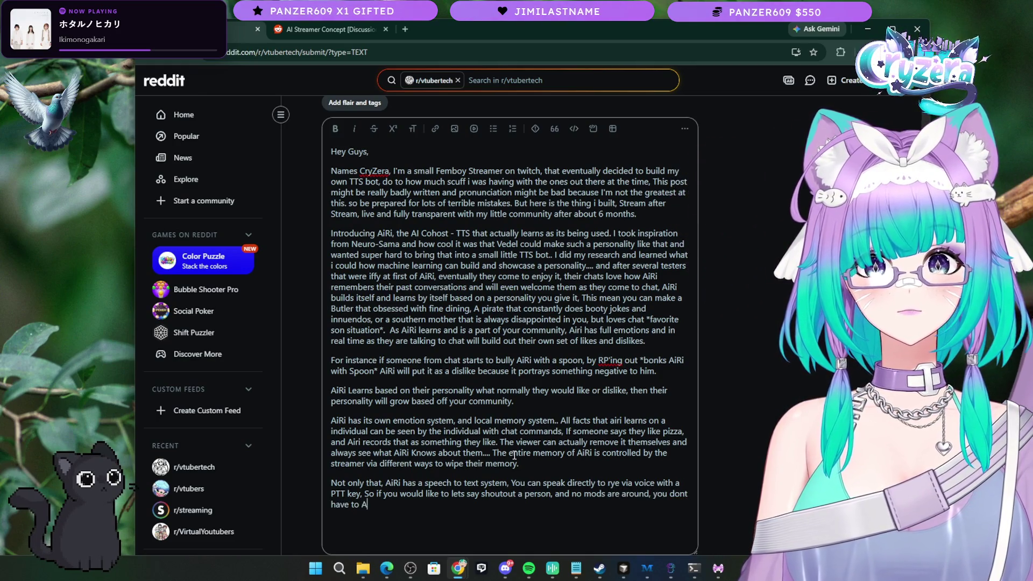
pyautogui.write('lt Tab, b')
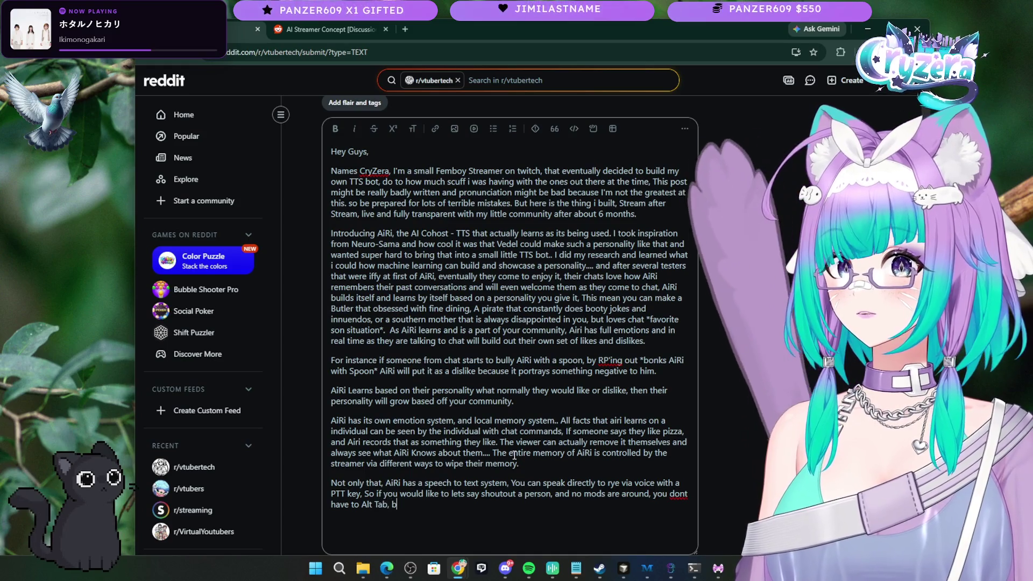
pyautogui.write('ut can just say *Airi')
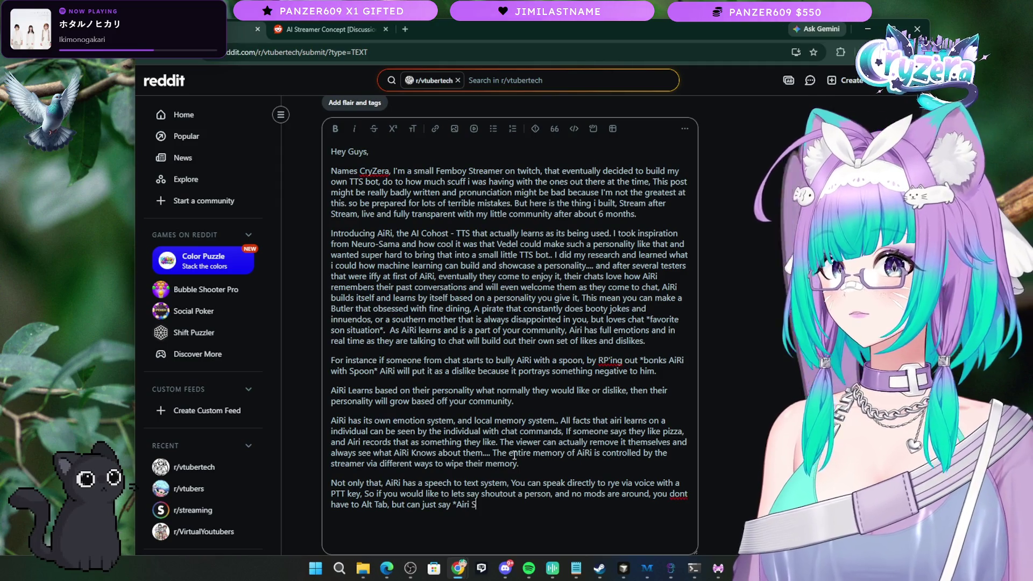
pyautogui.write(' Shoutout *')
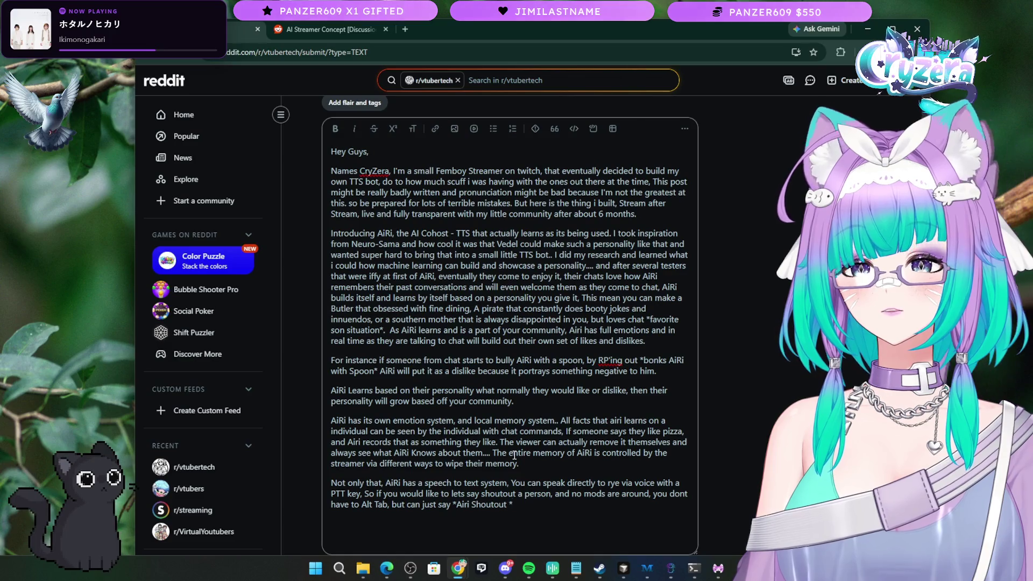
pyautogui.write('Viewer*')
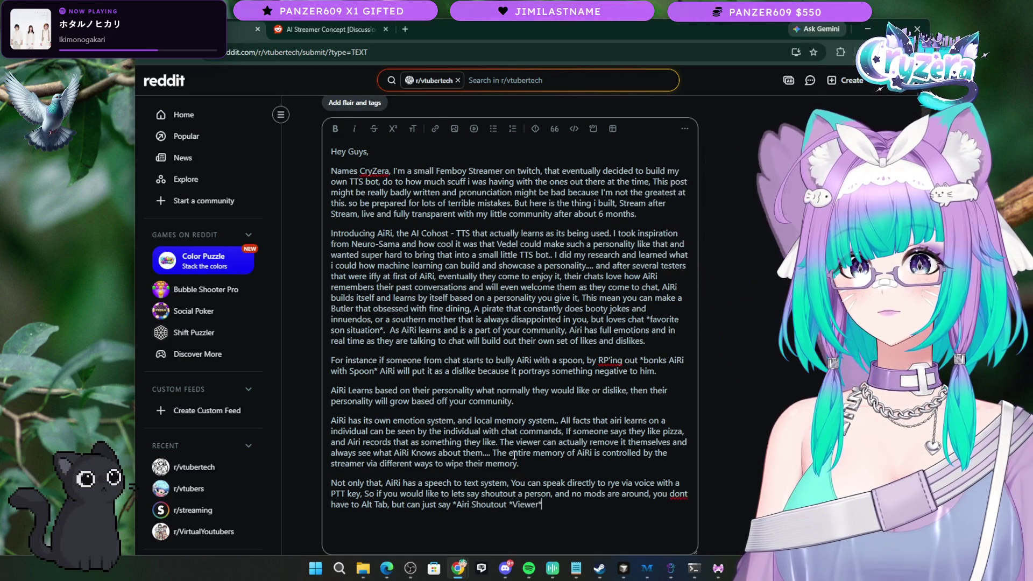
pyautogui.press('BackSpace')
pyautogui.press('BackSpace')
pyautogui.press('BackSpace')
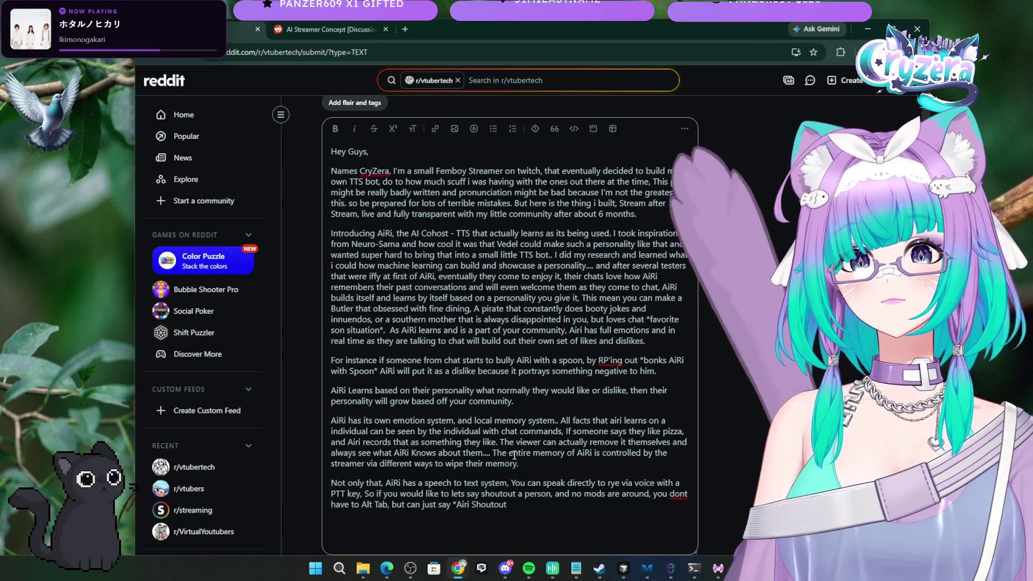
pyautogui.write('*V')
pyautogui.press('BackSpace')
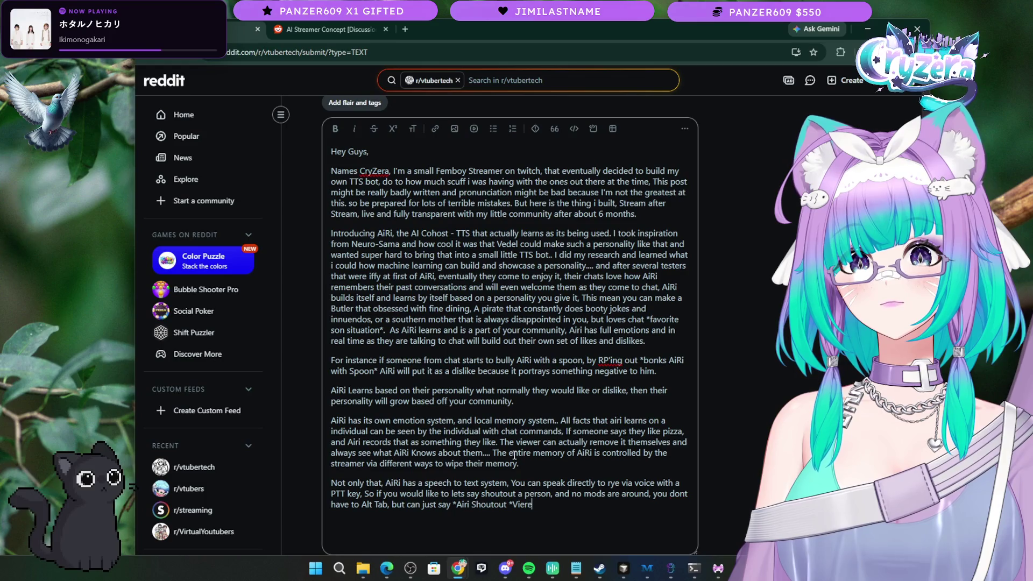
pyautogui.write('er* and airi is like a li')
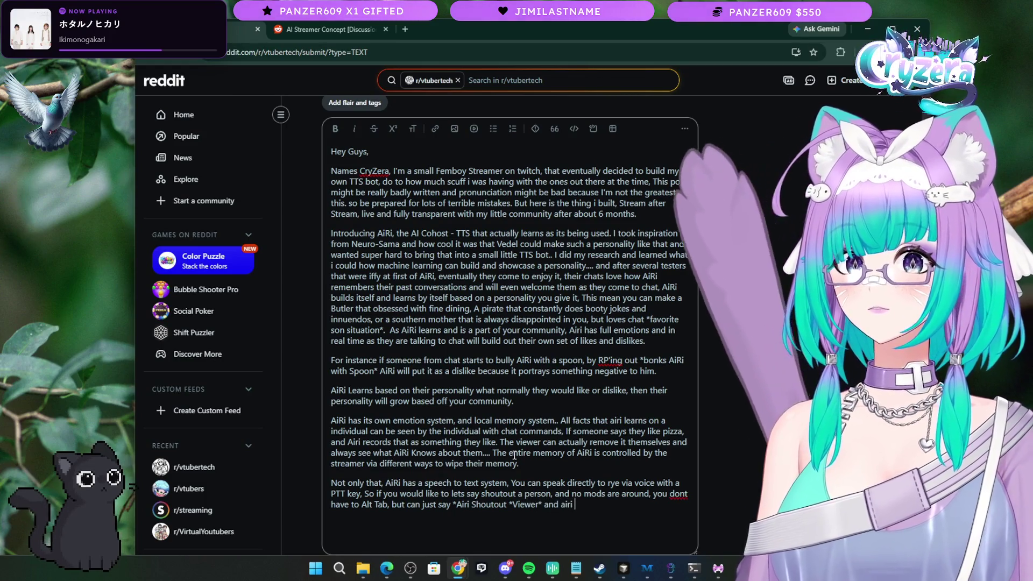
pyautogui.write('ttle')
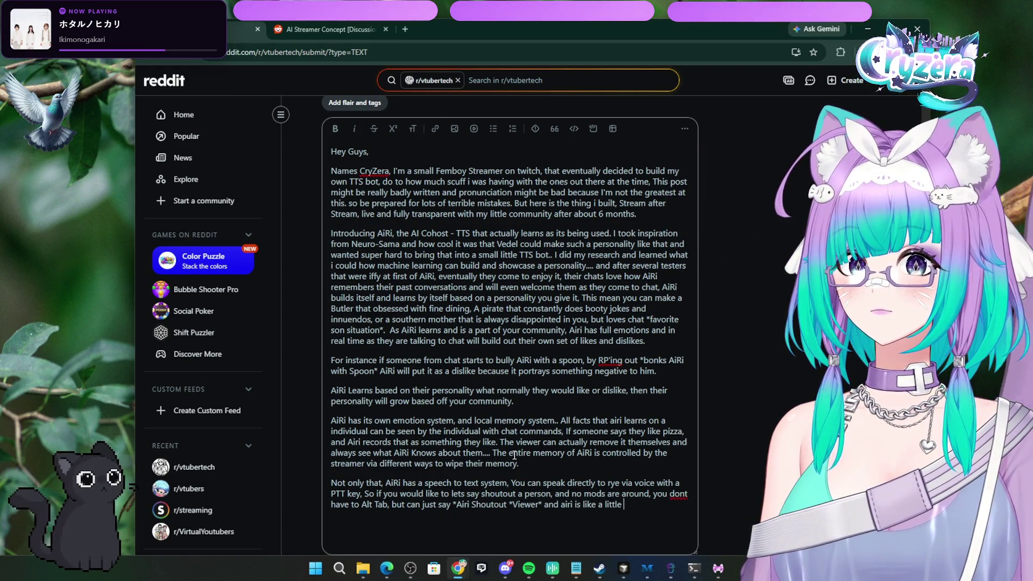
pyautogui.write(' mod when you dont have it and')
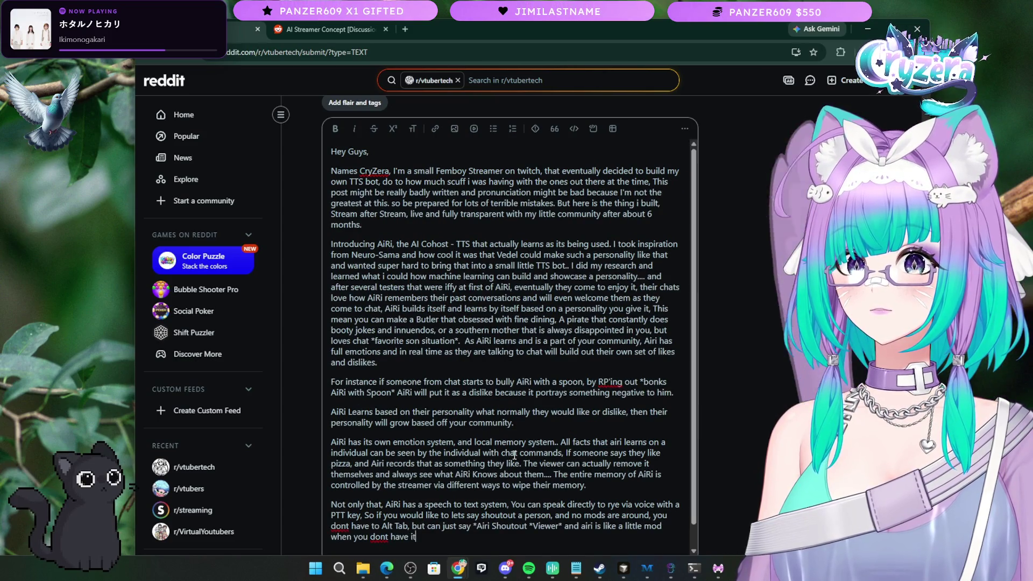
pyautogui.press('BackSpace')
pyautogui.press('BackSpace')
pyautogui.press('BackSpace')
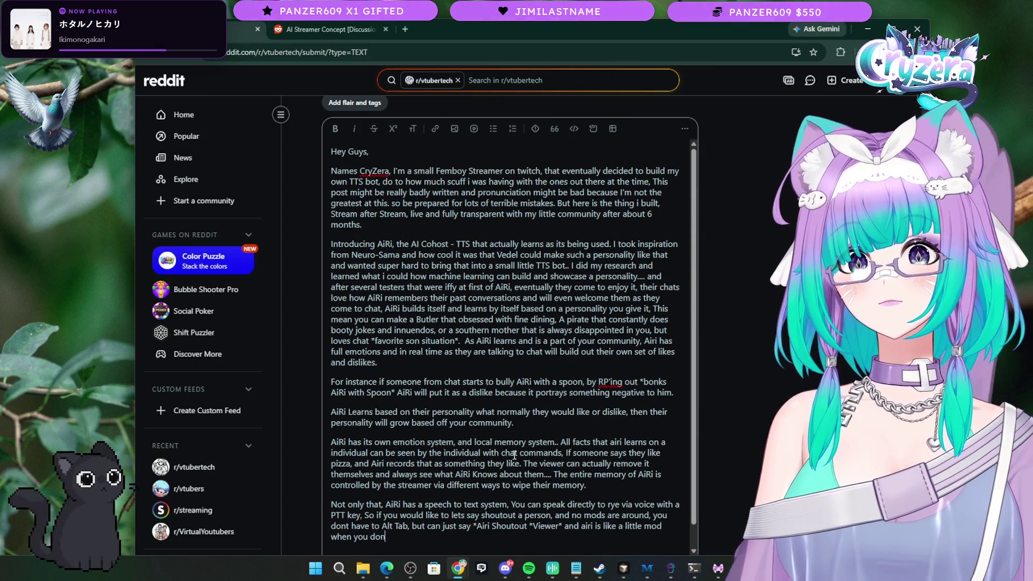
pyautogui.press('BackSpace')
pyautogui.press('BackSpace')
pyautogui.press('BackSpace')
pyautogui.press('BackSpace')
pyautogui.press('BackSpace')
pyautogui.write('A')
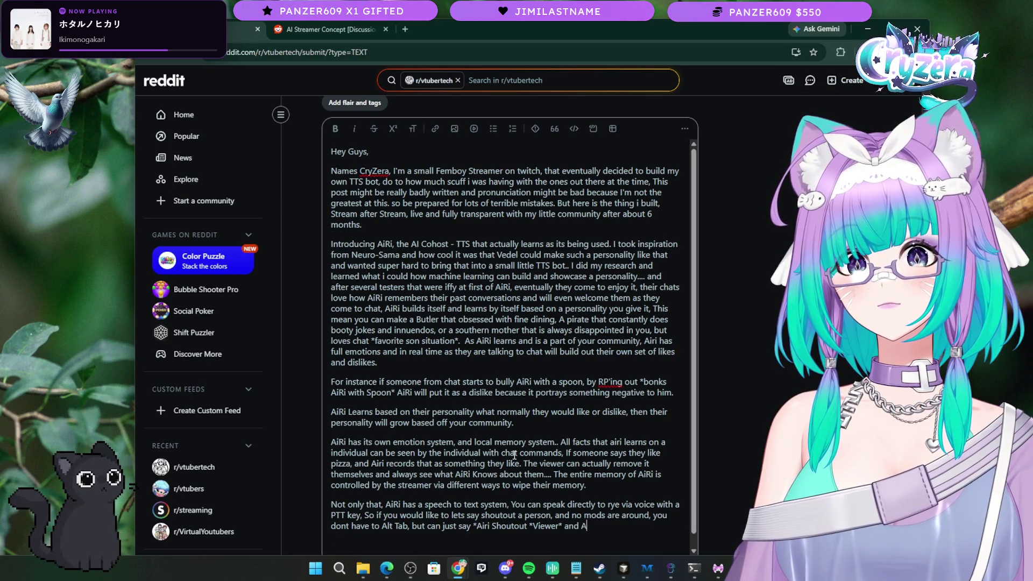
pyautogui.write('iRi')
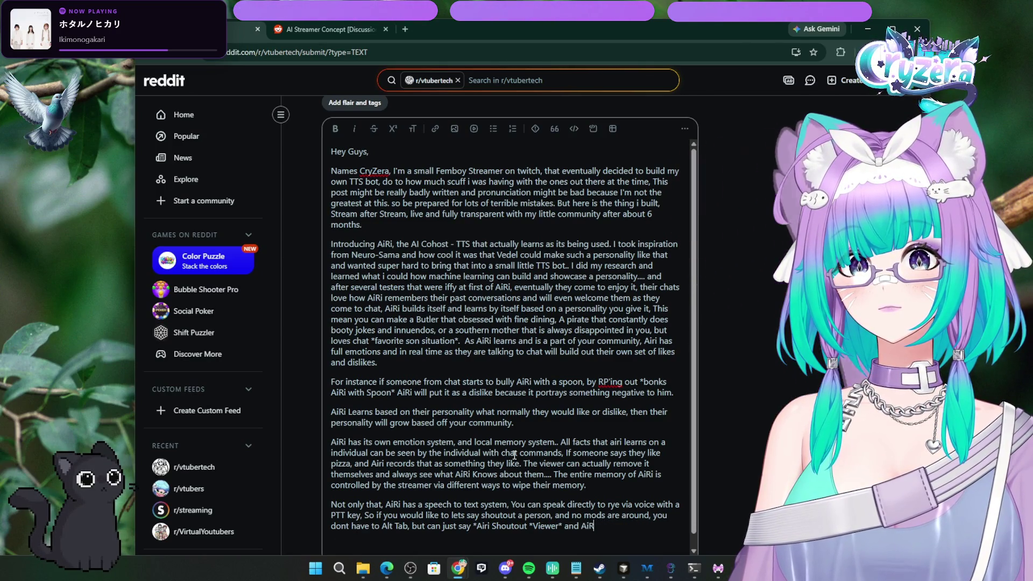
pyautogui.write(' can shoutout t')
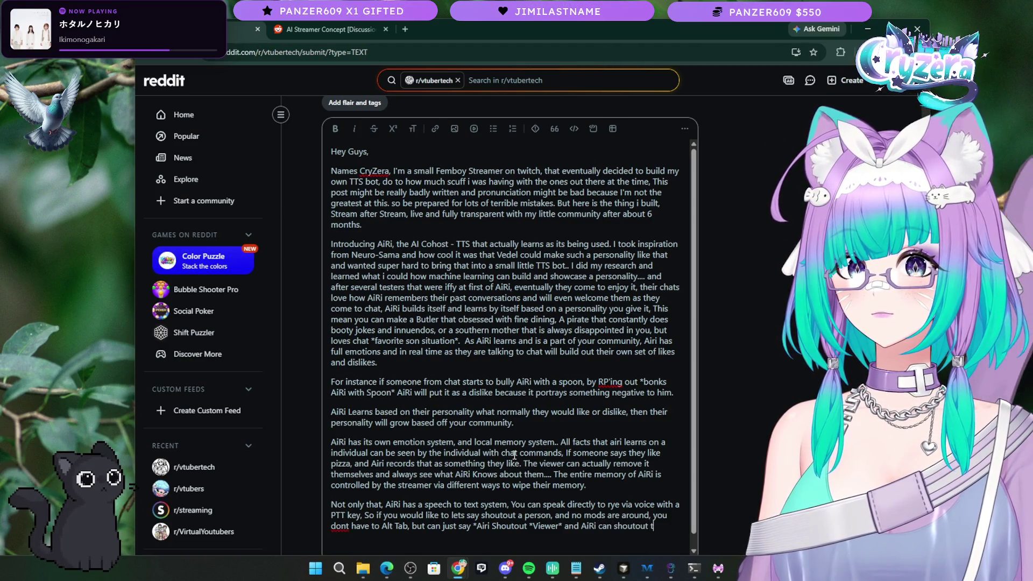
pyautogui.write('he invidi')
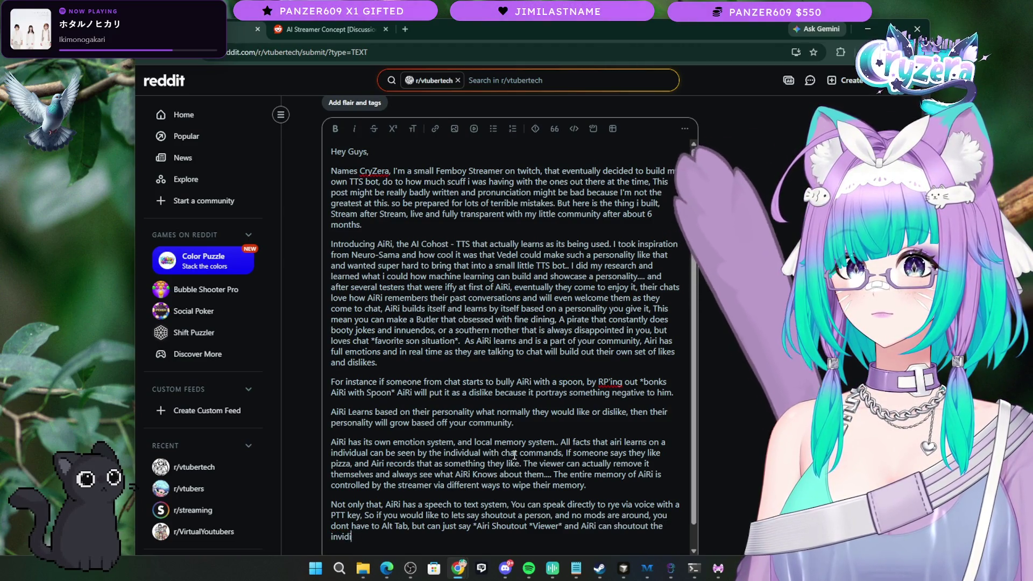
pyautogui.press('BackSpace')
pyautogui.write('dividual.')
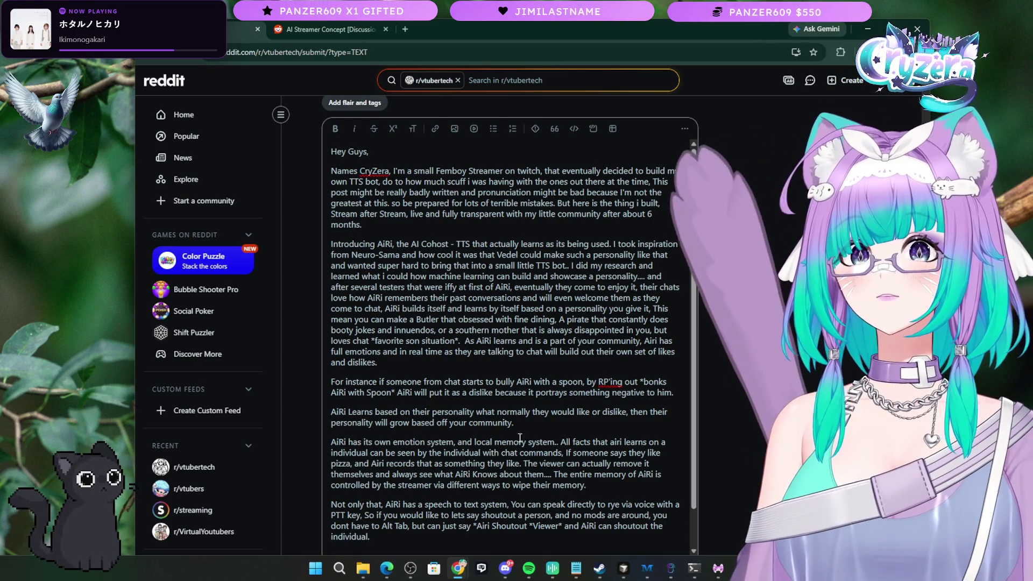
# Step: Switch the post type to Images & Video, keeping the AiRi CoHost showcase title
pyautogui.scroll(-1, 519, 333)
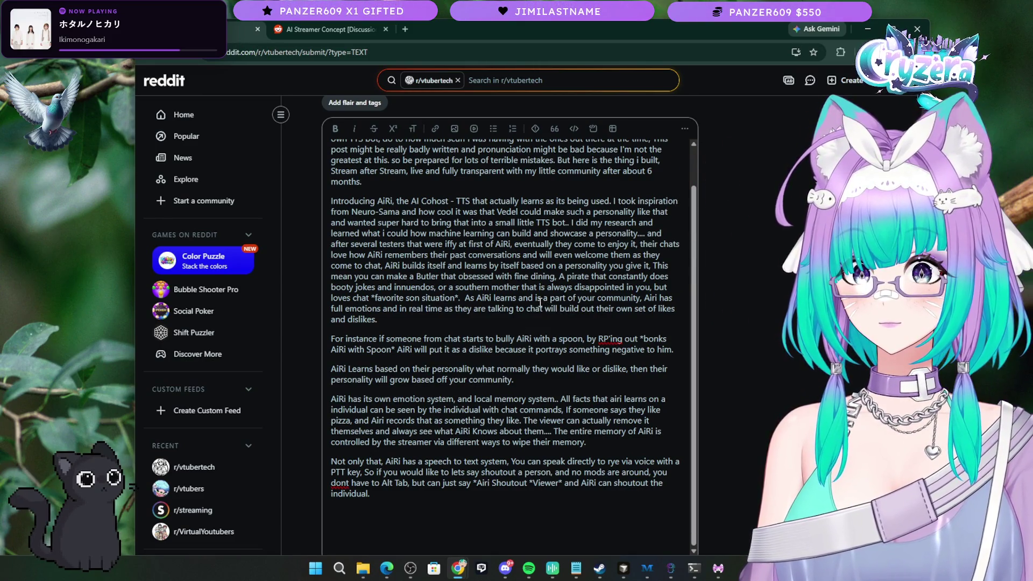
pyautogui.scroll(8, 540, 303)
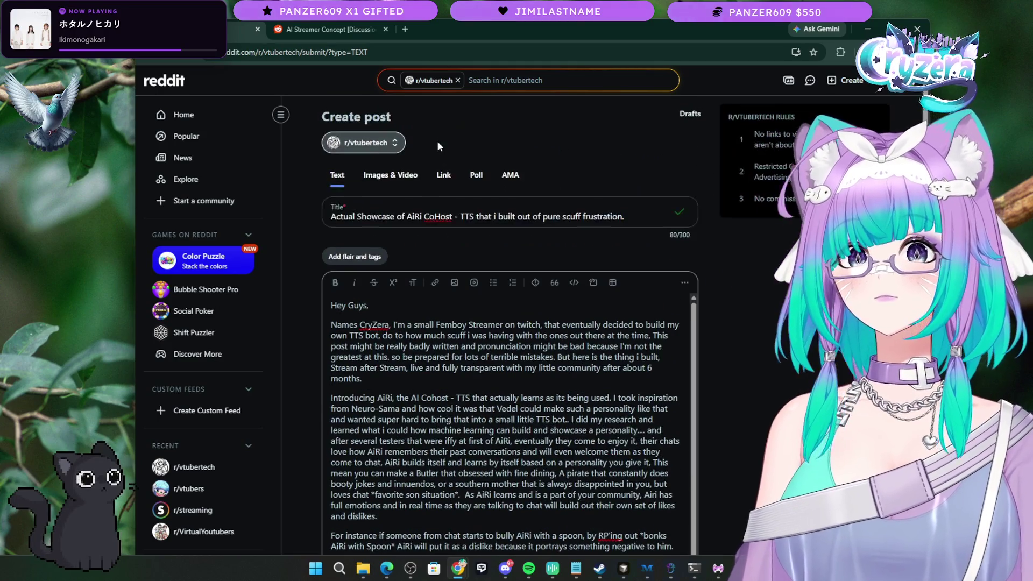
pyautogui.click(396, 187)
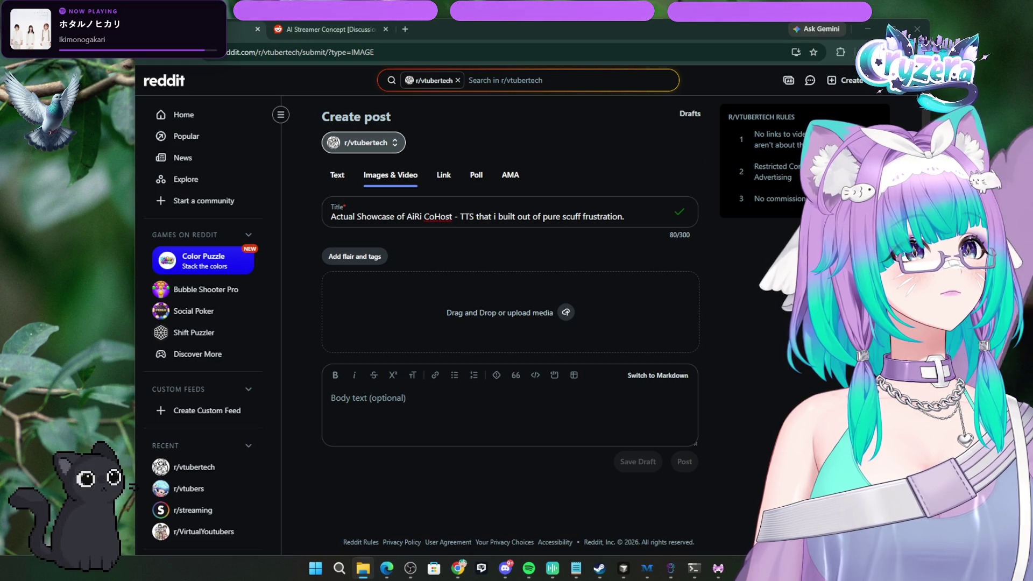
# Step: Drop the AiRi screenshots, including the pixel cat and crying cat images, into the media area, then return to the Text body
pyautogui.moveTo(634, 295); pyautogui.dragTo(526, 322)
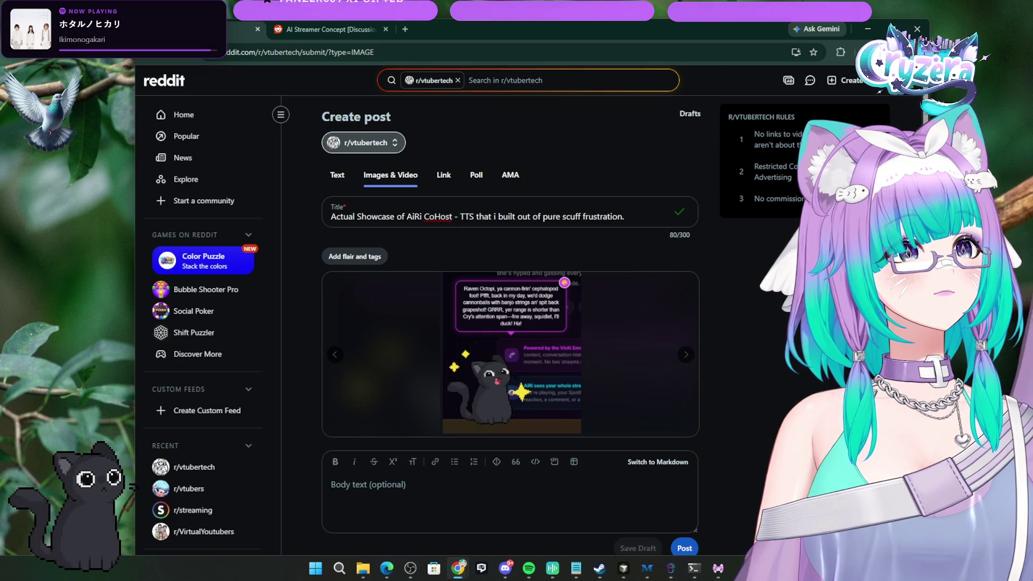
pyautogui.moveTo(1032, 329); pyautogui.dragTo(511, 329)
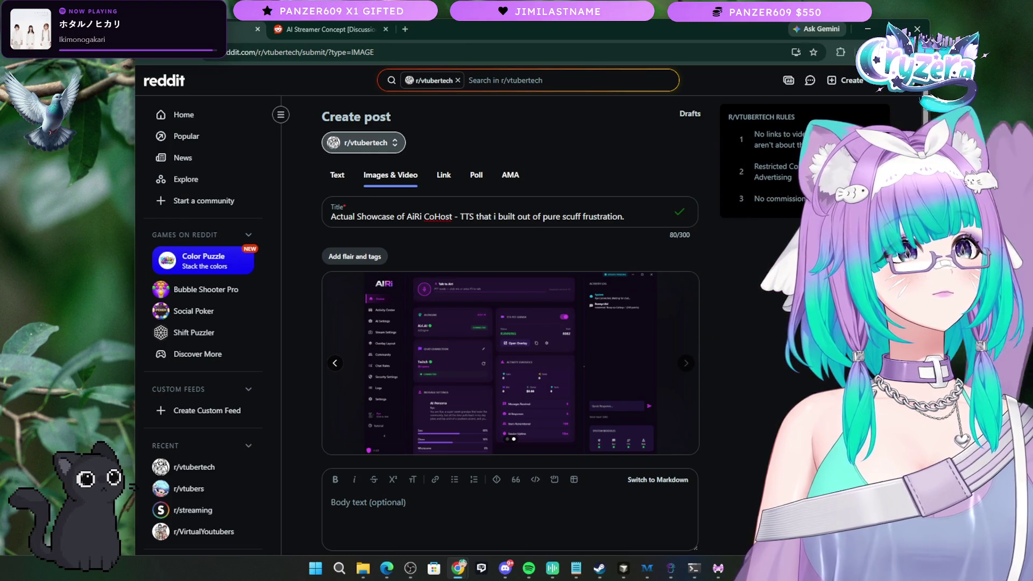
pyautogui.moveTo(1032, 329); pyautogui.dragTo(522, 352)
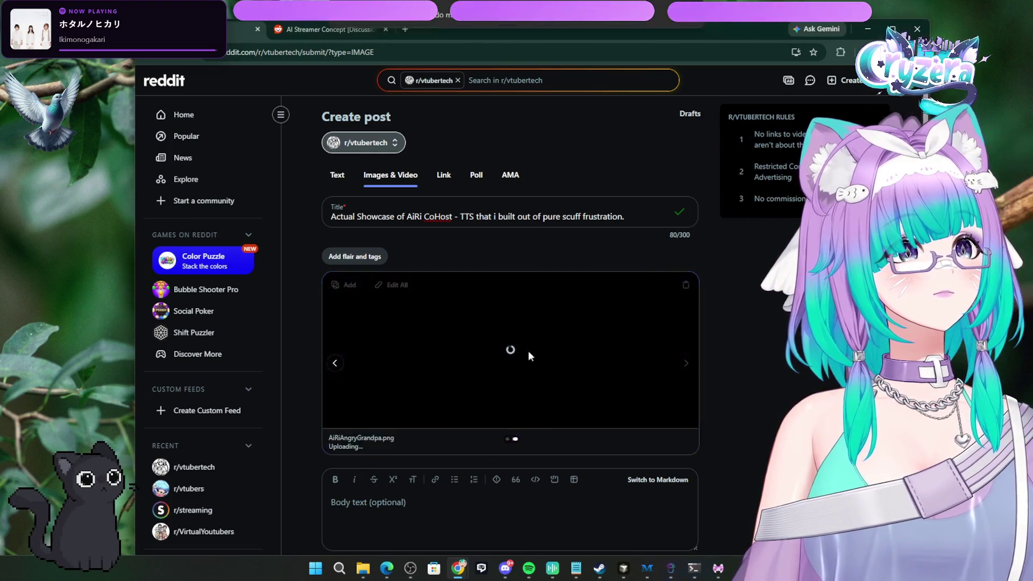
pyautogui.moveTo(1032, 329); pyautogui.dragTo(521, 351)
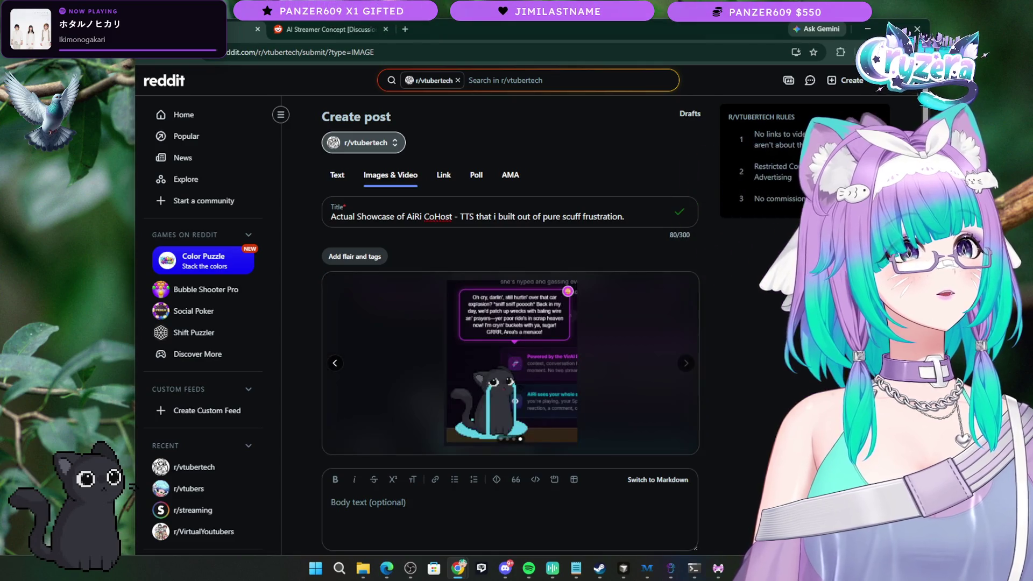
pyautogui.moveTo(1032, 329); pyautogui.dragTo(516, 361)
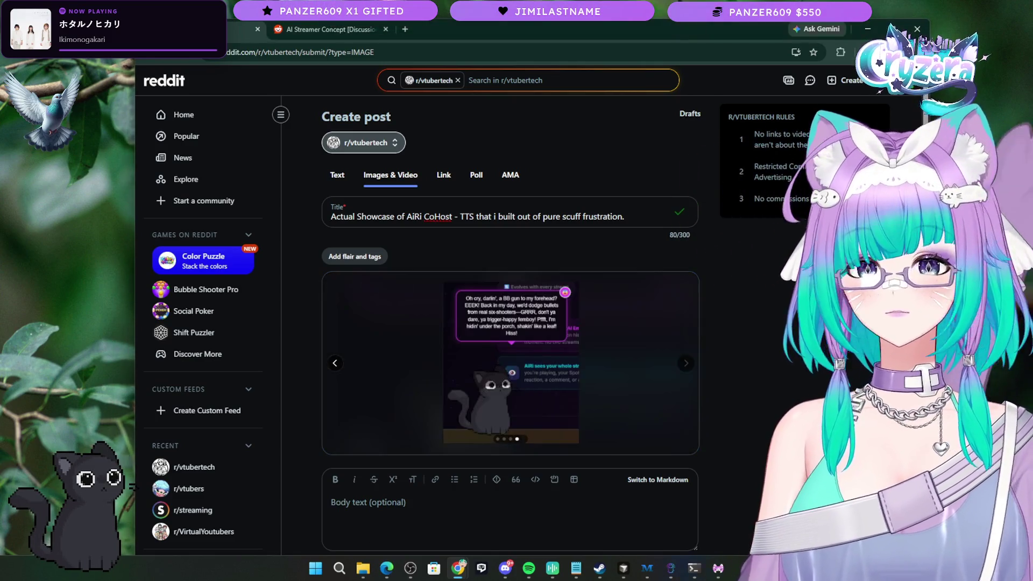
pyautogui.click(336, 177)
pyautogui.scroll(-10, 391, 414)
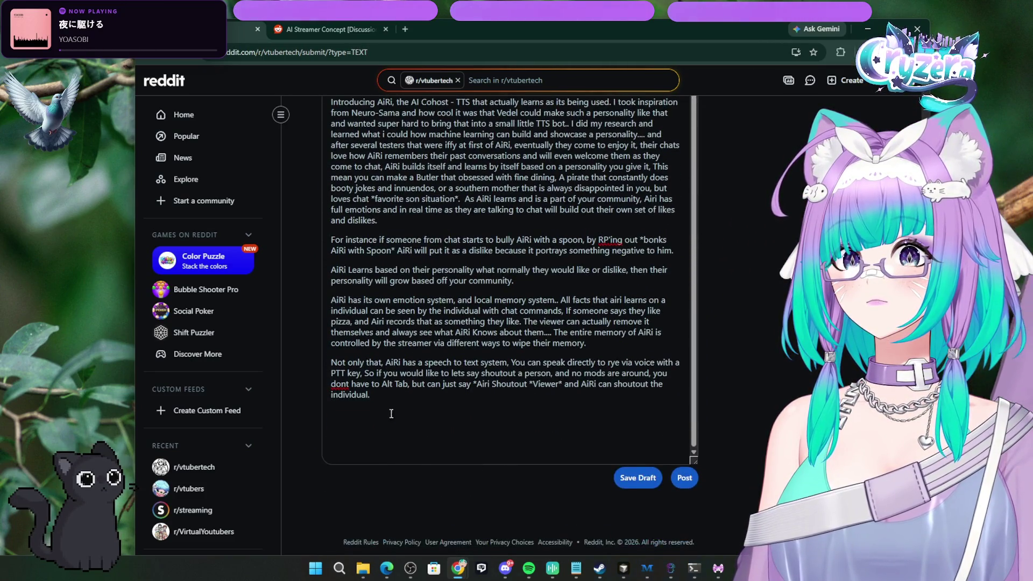
# Step: Begin a closing paragraph: 'To be honest, the amount of features that ive built in AiRi'
pyautogui.click(385, 397)
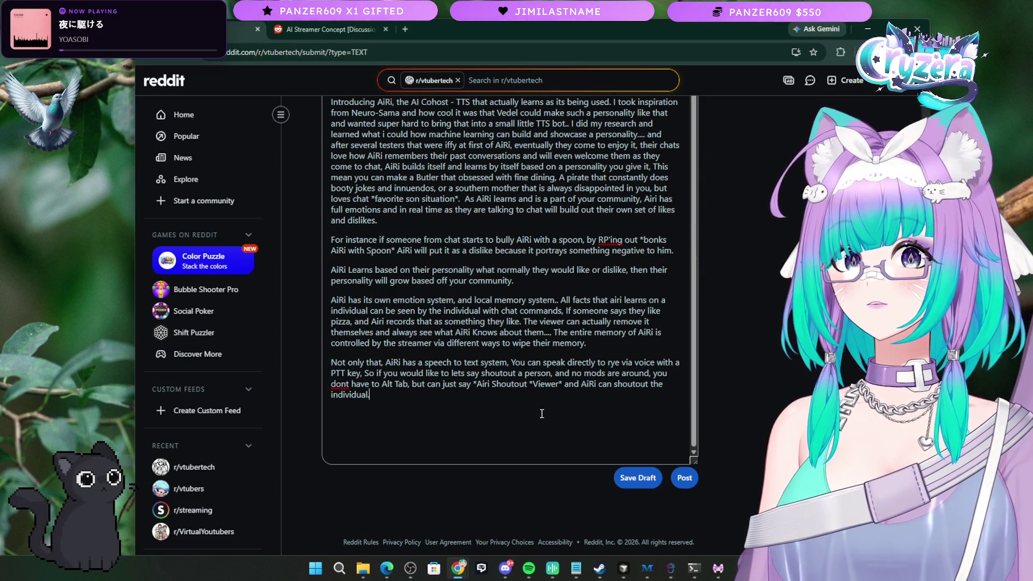
pyautogui.write('AiRi')
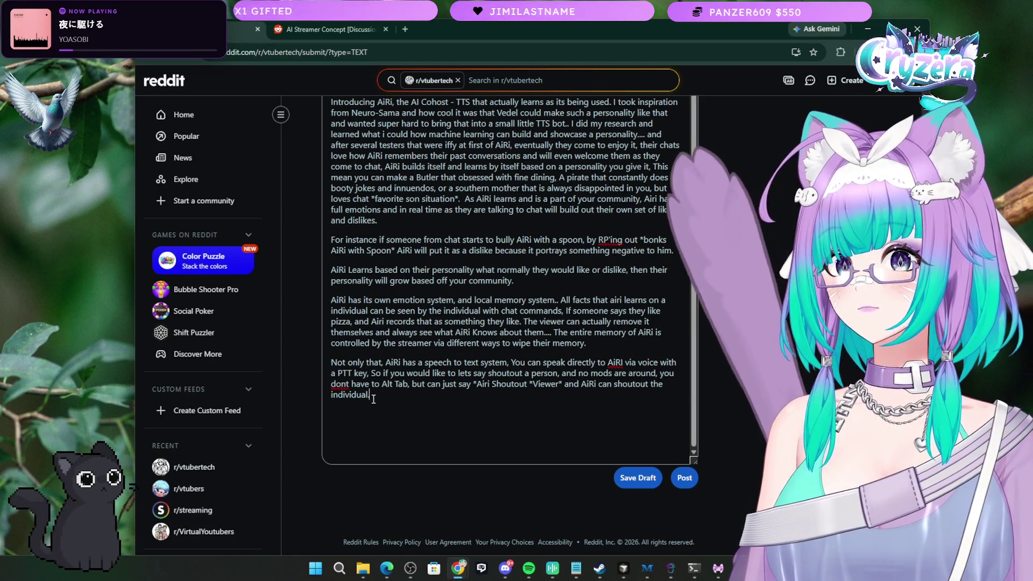
pyautogui.click(406, 390)
pyautogui.scroll(4, 407, 317)
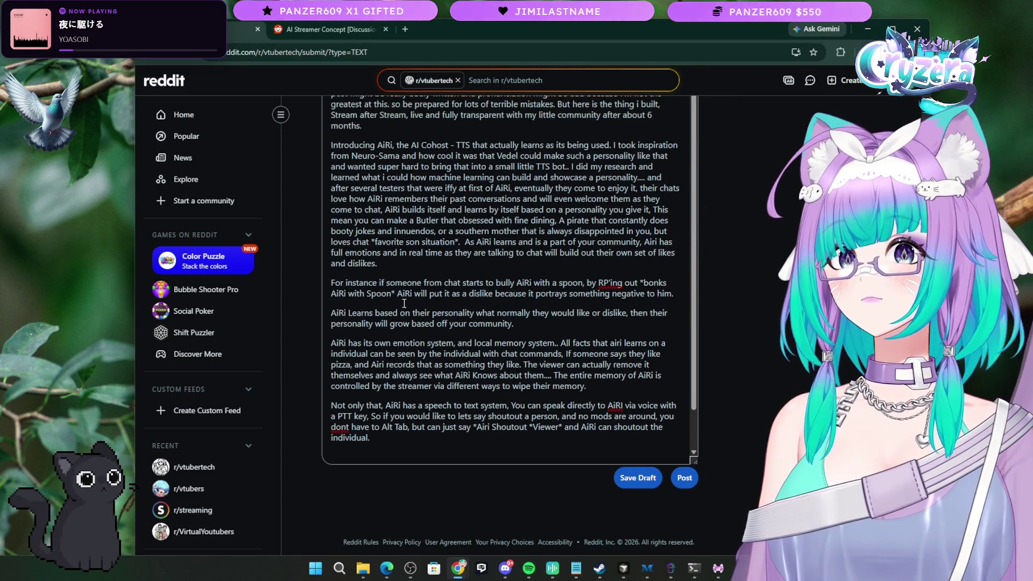
pyautogui.scroll(-5, 406, 304)
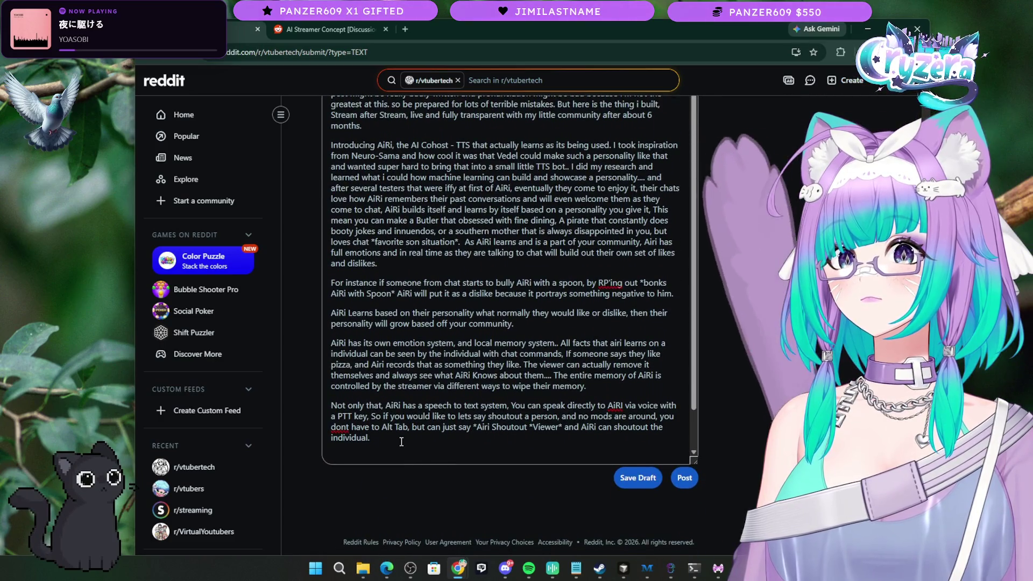
pyautogui.press('Return')
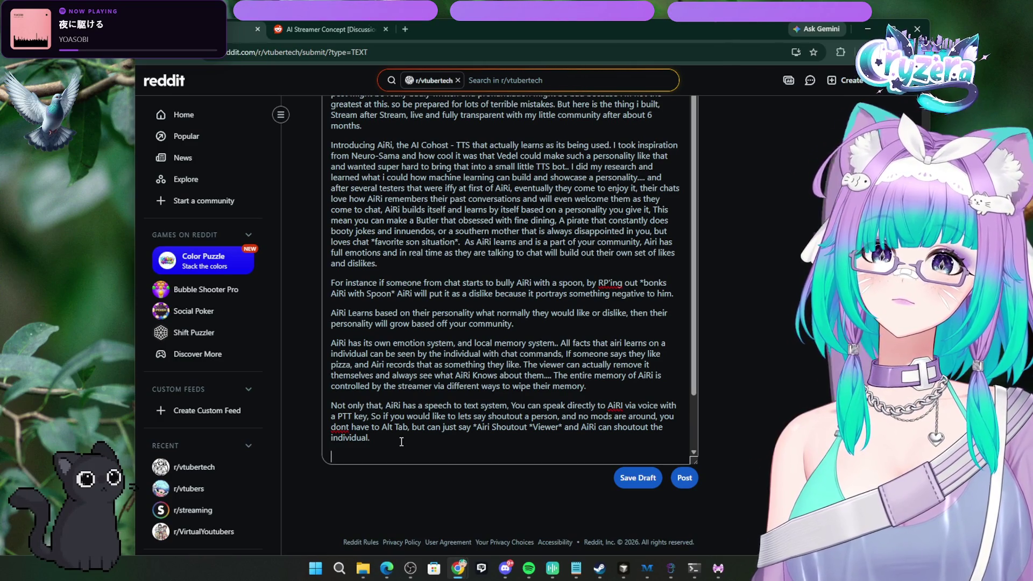
pyautogui.write('Airi')
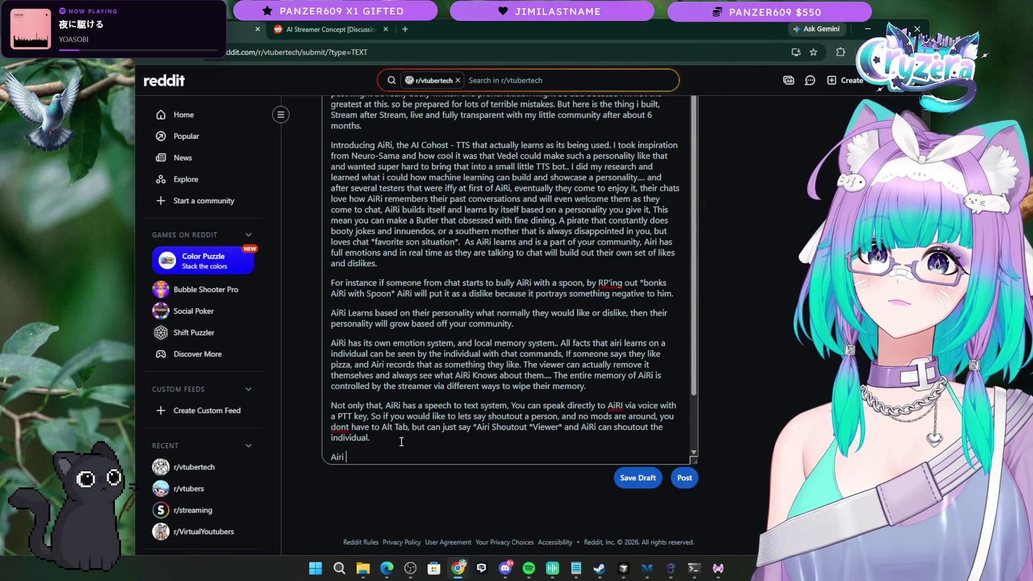
pyautogui.press('BackSpace')
pyautogui.press('BackSpace')
pyautogui.press('BackSpace')
pyautogui.write('To')
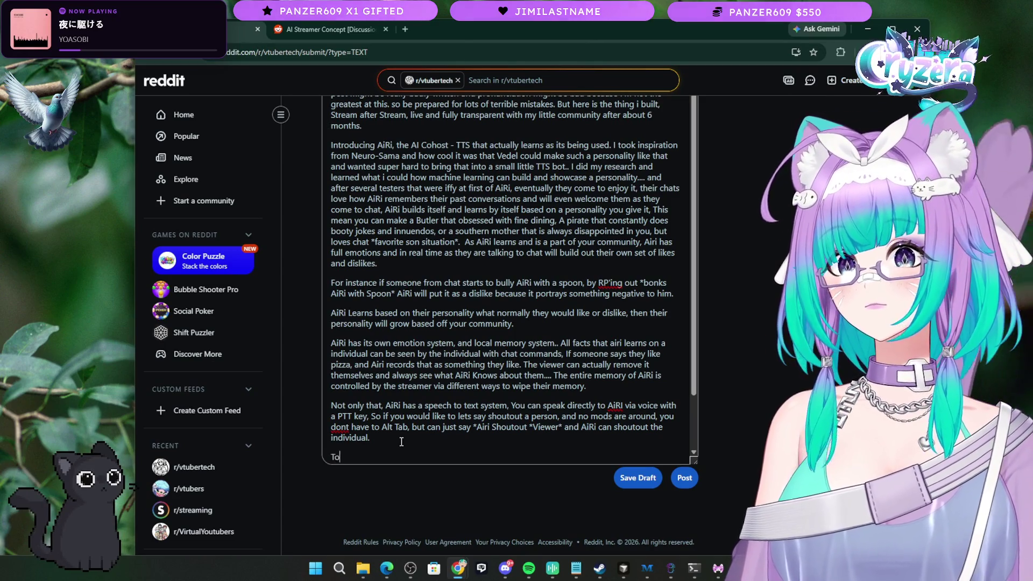
pyautogui.write(' be honest, the amm')
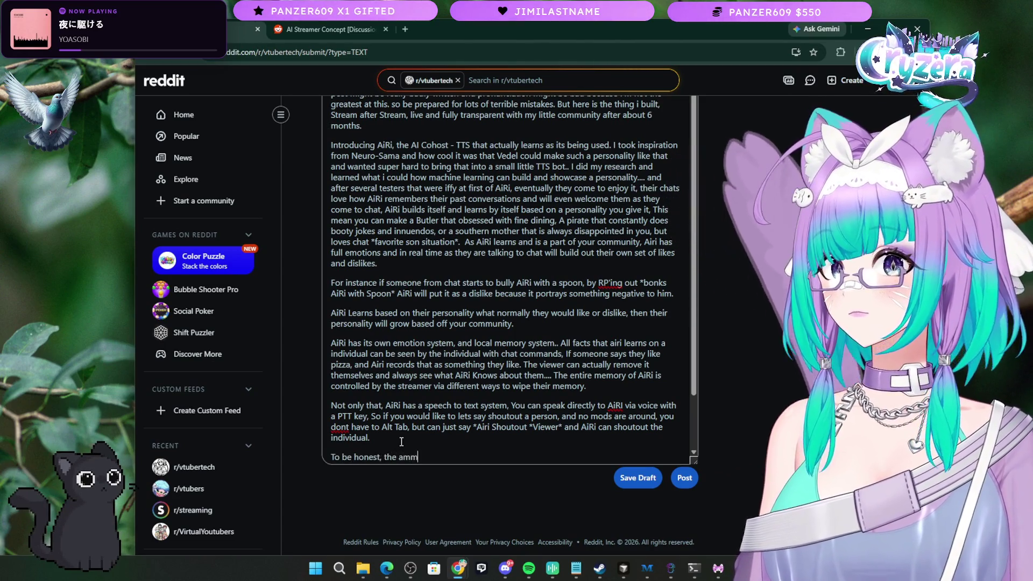
pyautogui.write('ount of features that ive b')
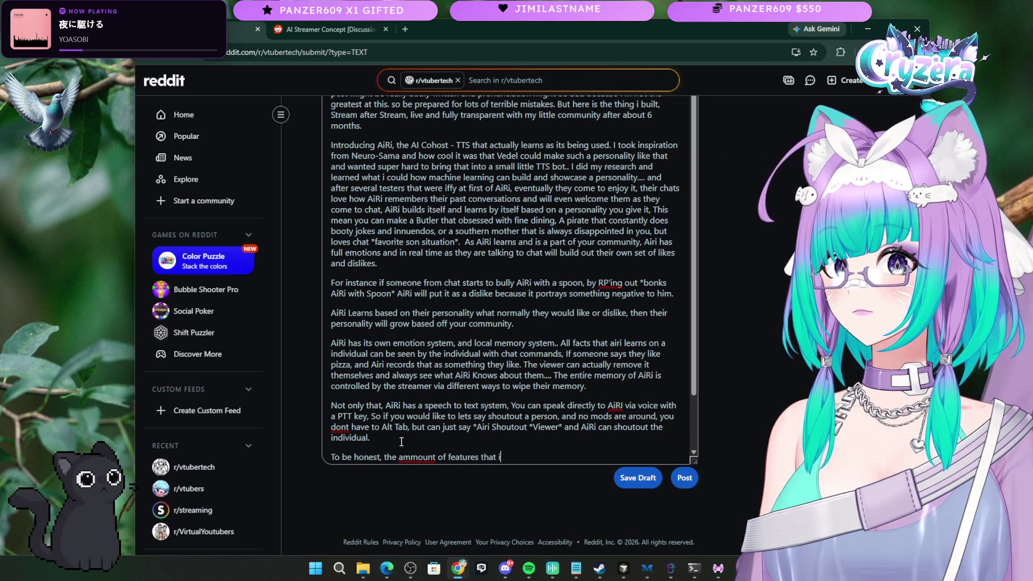
pyautogui.write('ui')
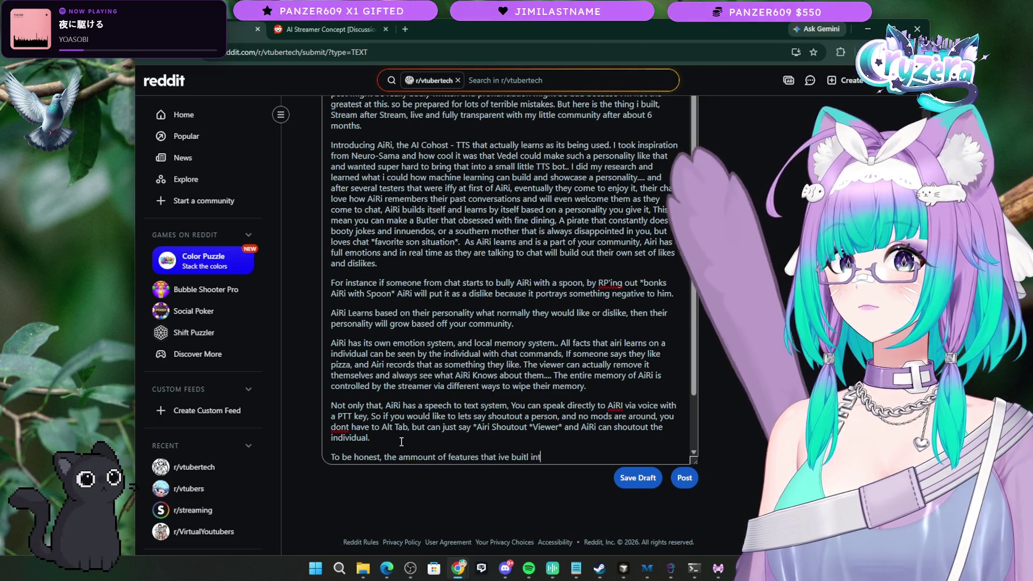
pyautogui.write('lt in Air')
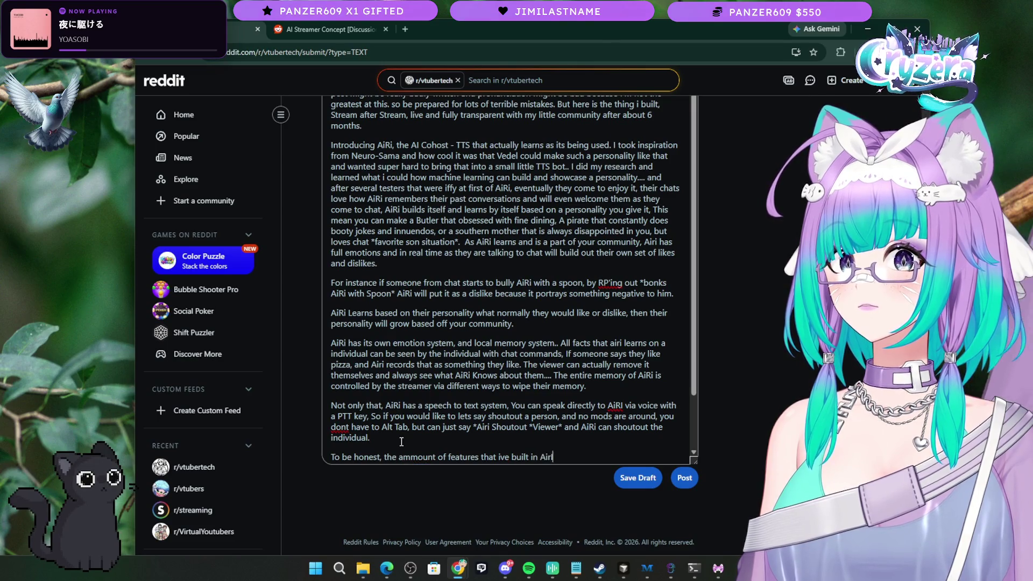
# Step: Finish the paragraph with 'all of it is on our website.', dropping the '(DM Me on' note
pyautogui.press('BackSpace')
pyautogui.write('Ri would make thi')
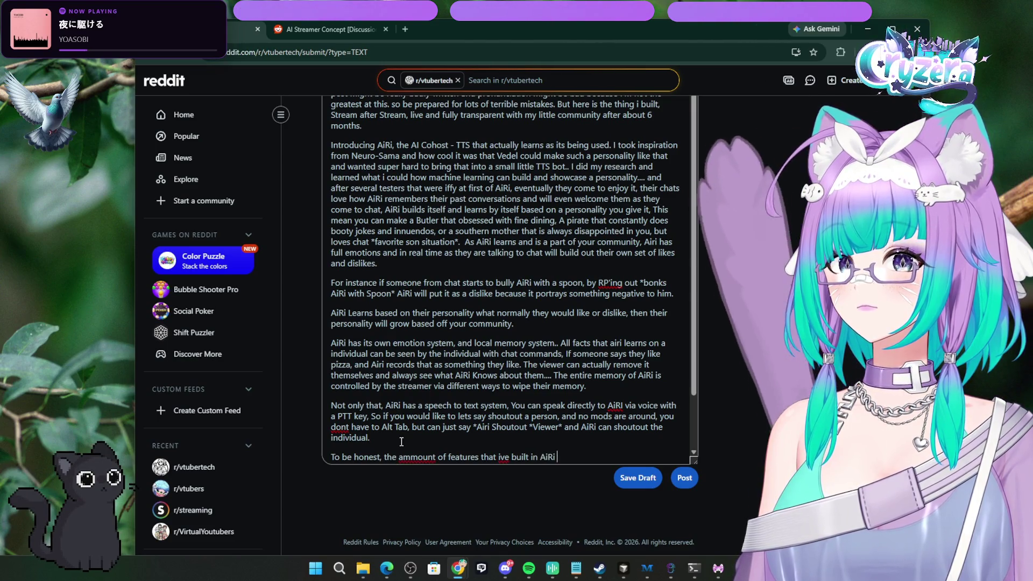
pyautogui.write('s post')
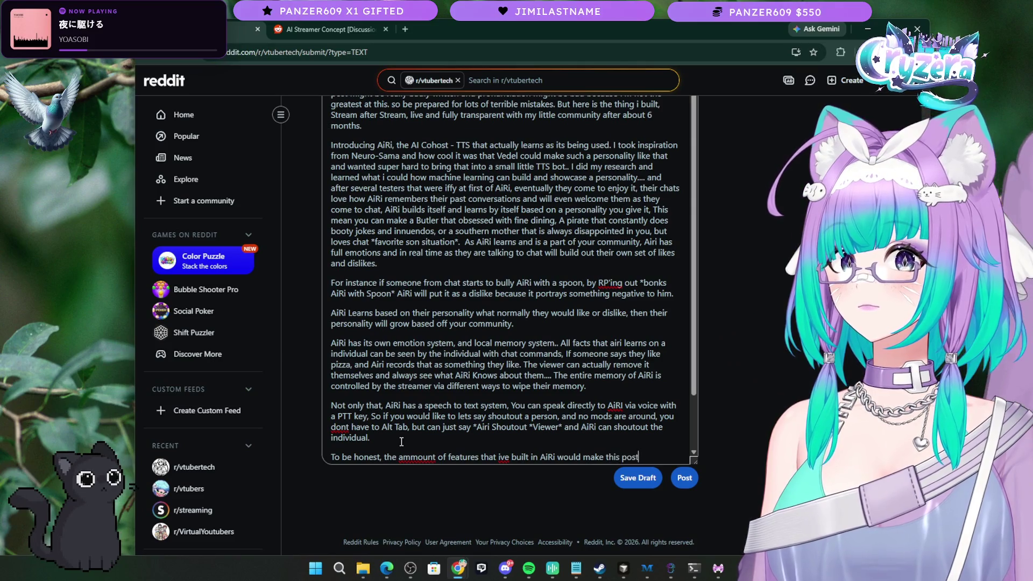
pyautogui.write(' really ')
pyautogui.write('large and')
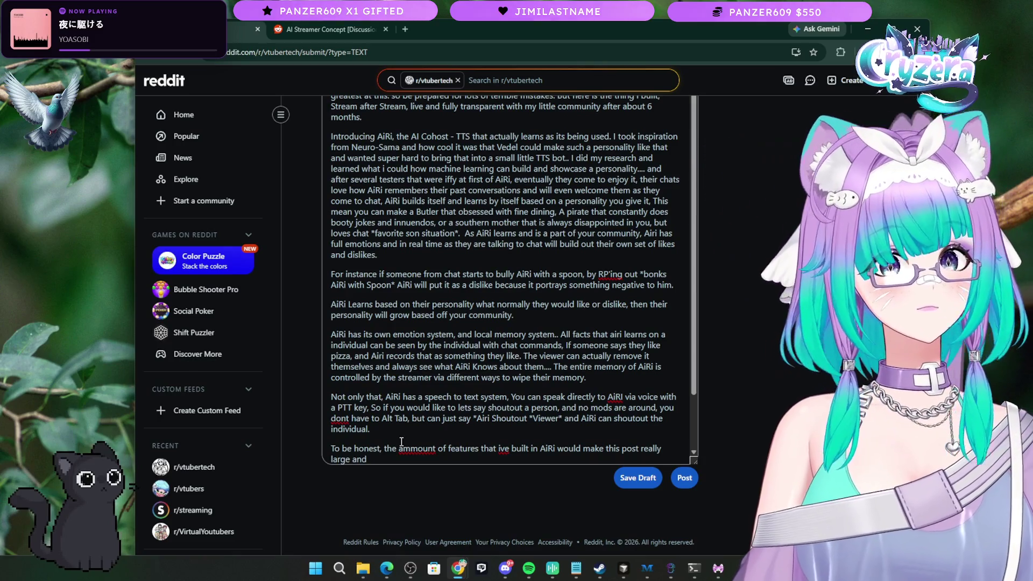
pyautogui.write(' i')
pyautogui.write('f you li')
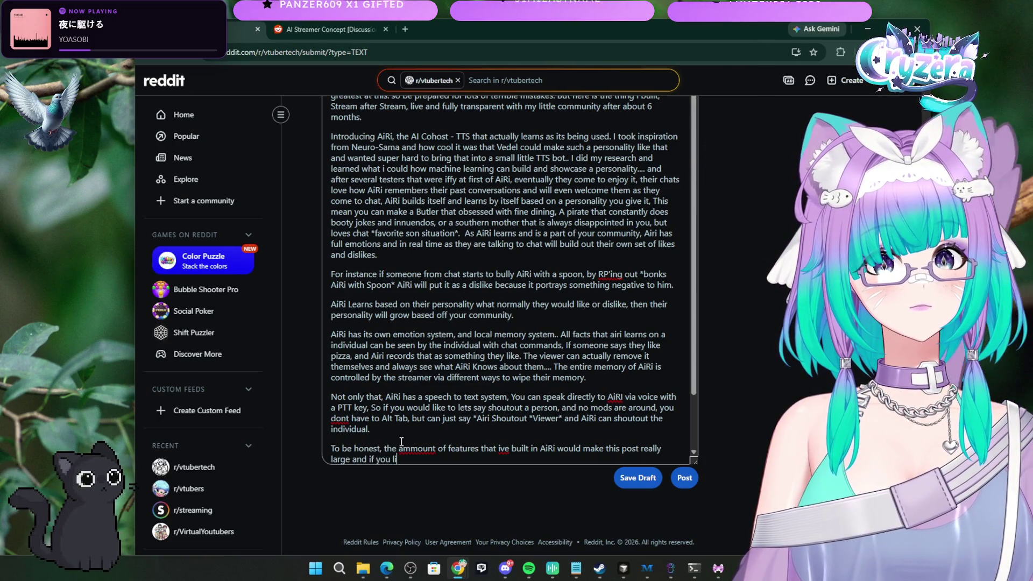
pyautogui.write('woudl')
pyautogui.write(' like to ')
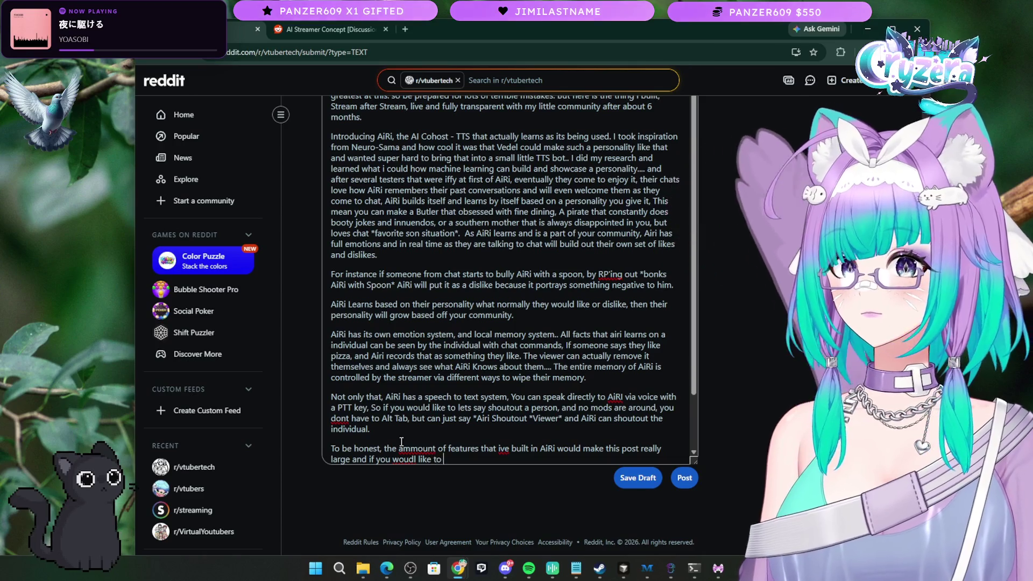
pyautogui.write('take a look ')
pyautogui.write('all')
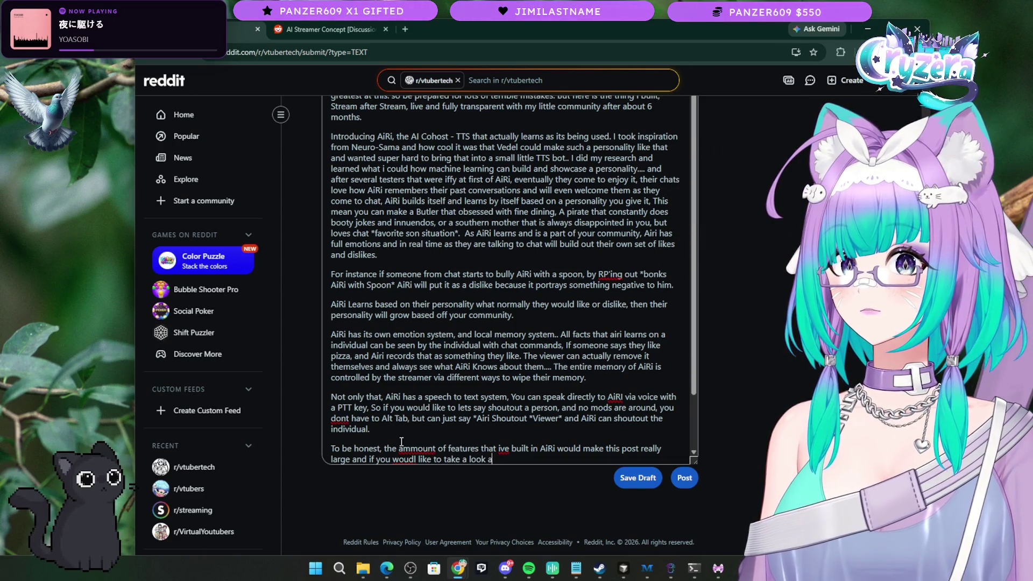
pyautogui.write(' of it is on ')
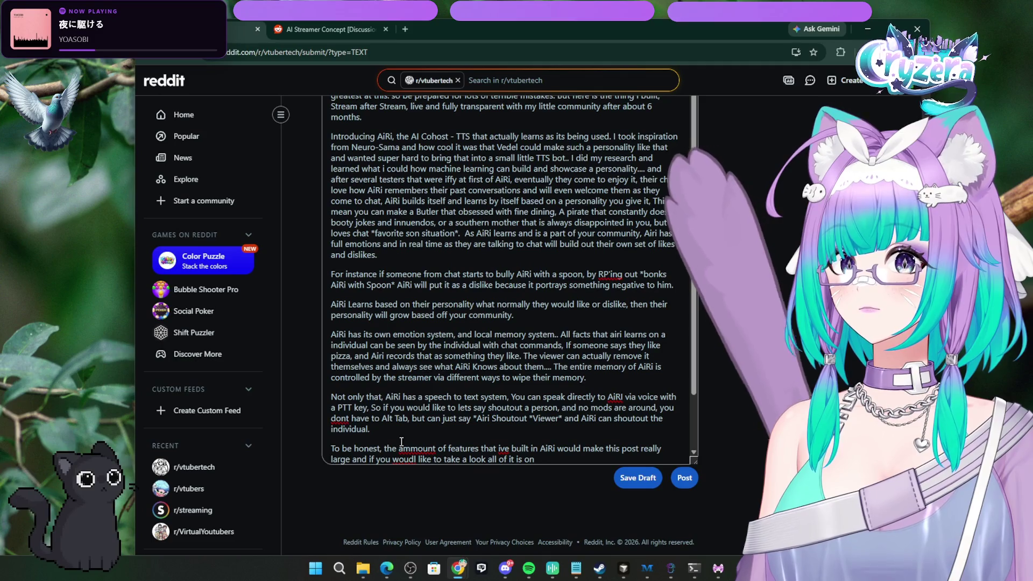
pyautogui.write('our website')
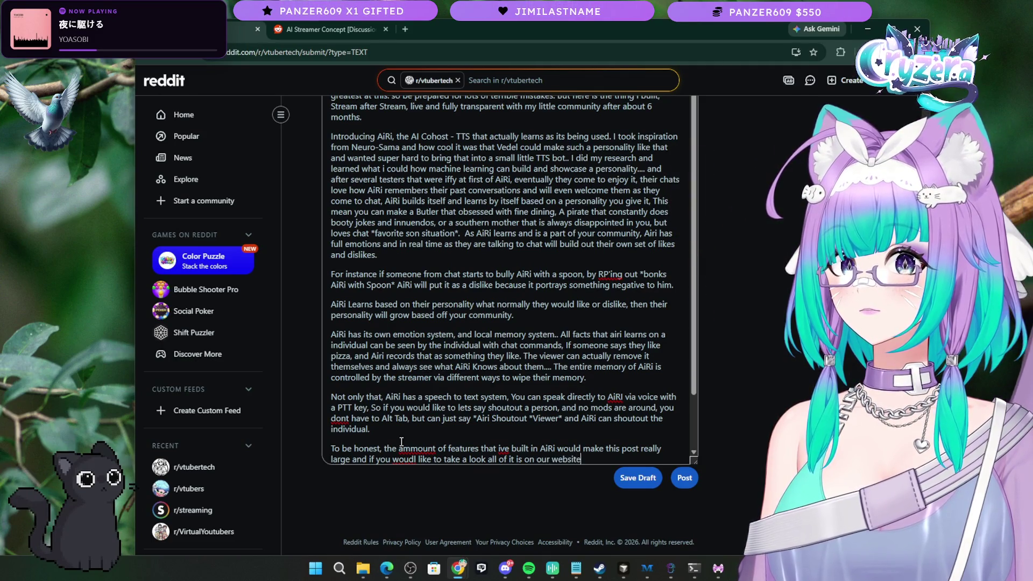
pyautogui.write(' (DM Me on')
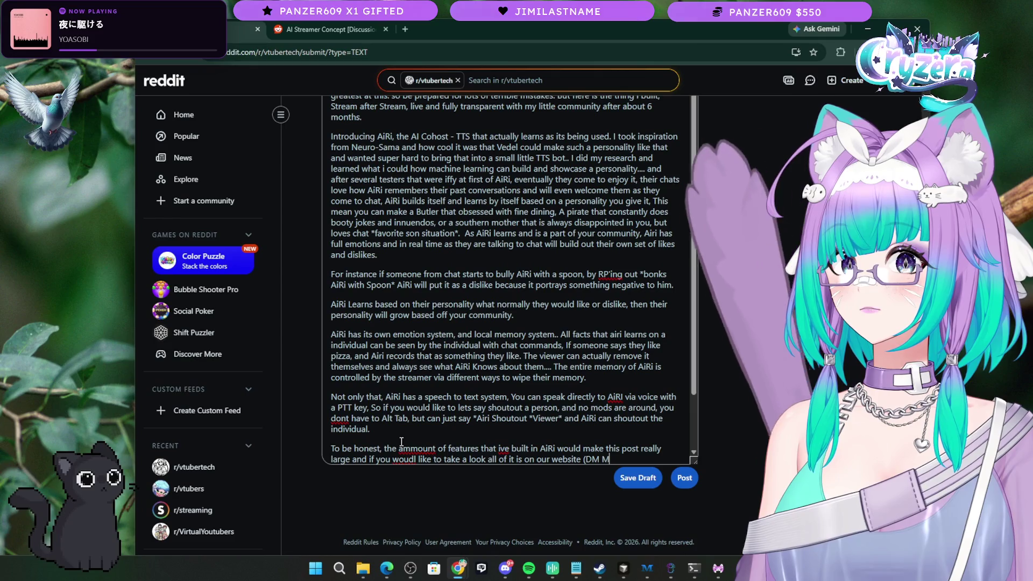
pyautogui.press('BackSpace')
pyautogui.press('BackSpace')
pyautogui.press('BackSpace')
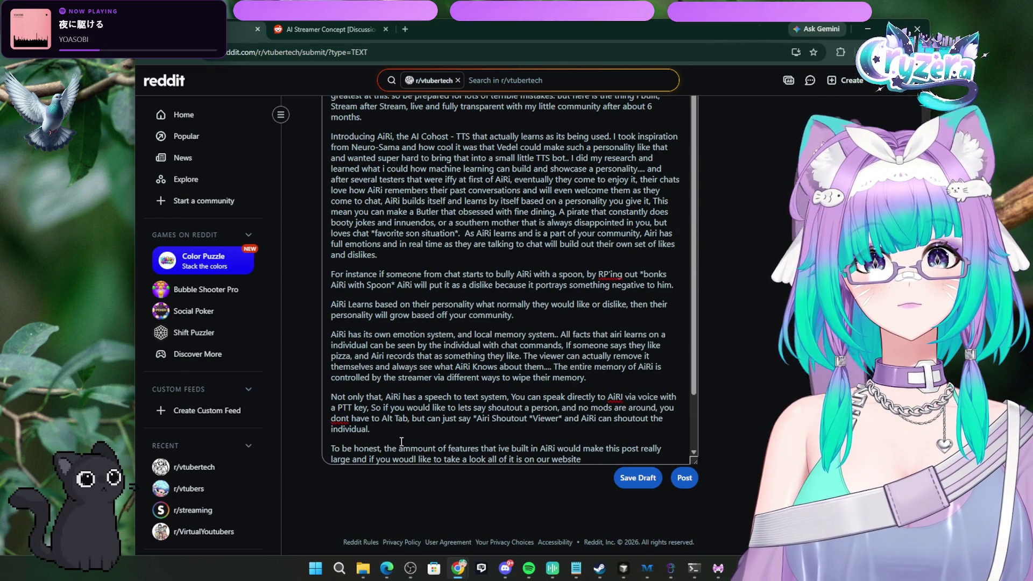
pyautogui.write('.')
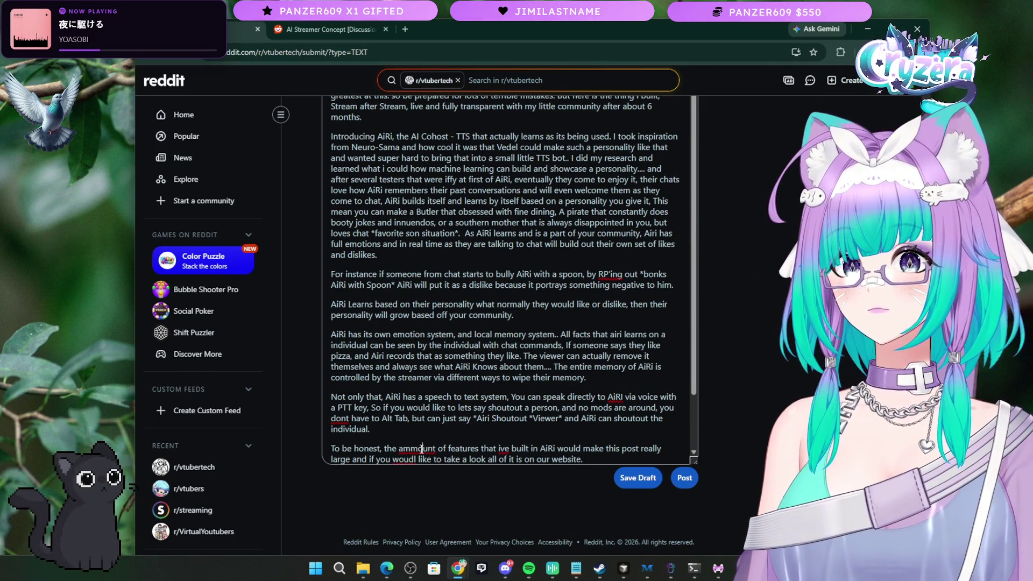
# Step: Fix the spellings to 'amount', 'I've' and 'would' in the closing paragraph
pyautogui.rightClick(436, 448)
pyautogui.click(474, 223)
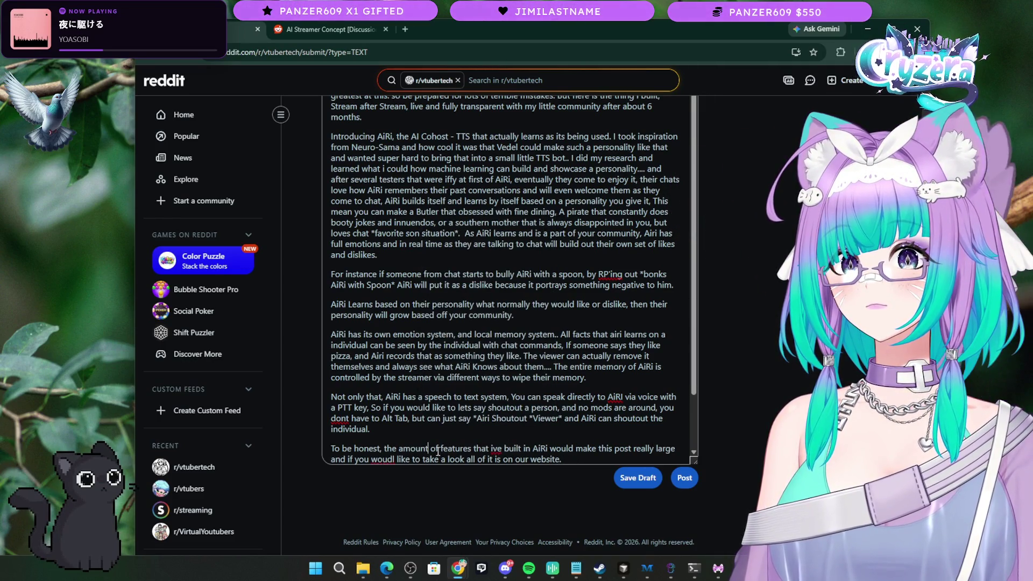
pyautogui.rightClick(482, 448)
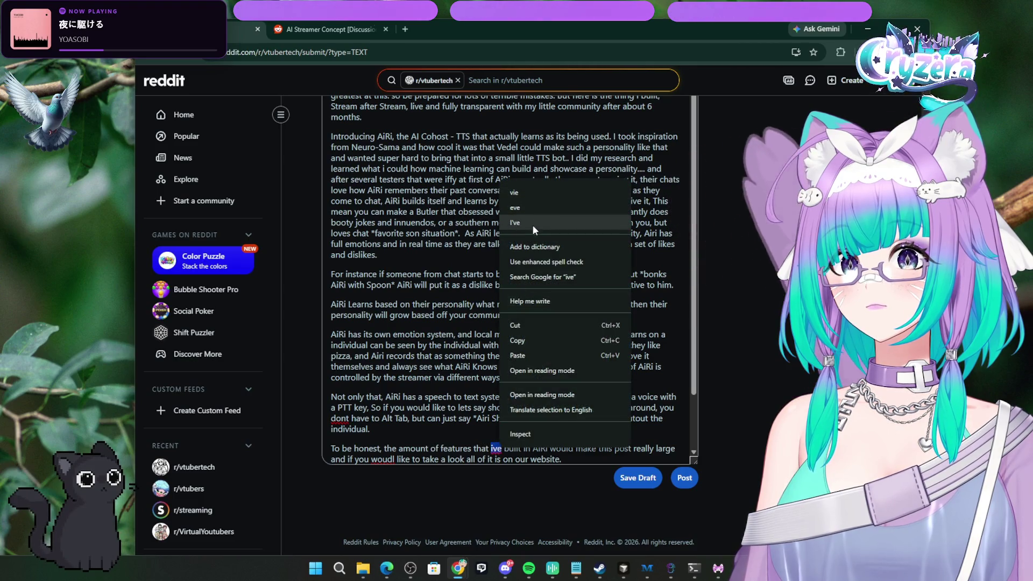
pyautogui.click(537, 192)
pyautogui.click(394, 460)
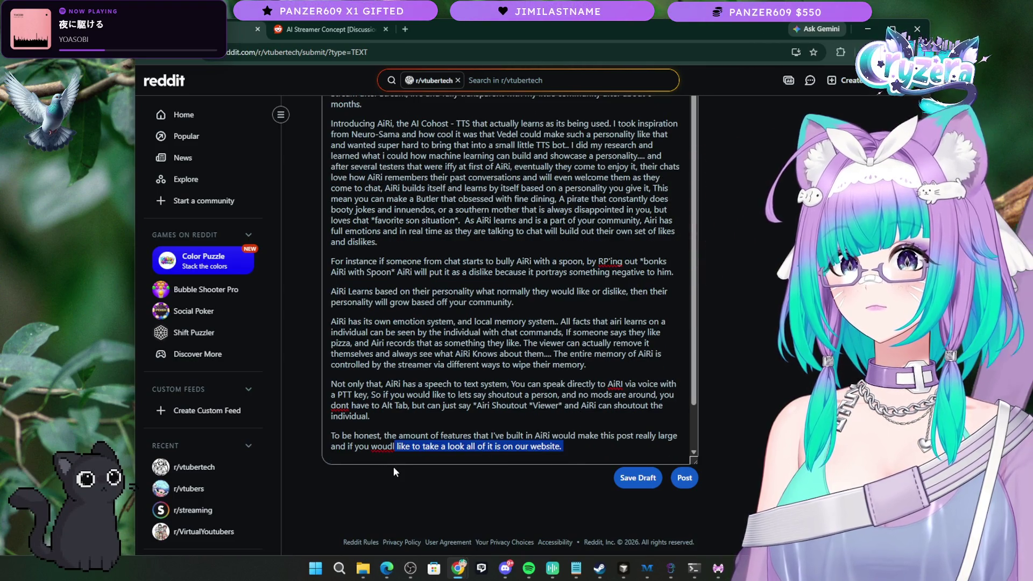
pyautogui.press('BackSpace')
pyautogui.press('BackSpace')
pyautogui.write('ld')
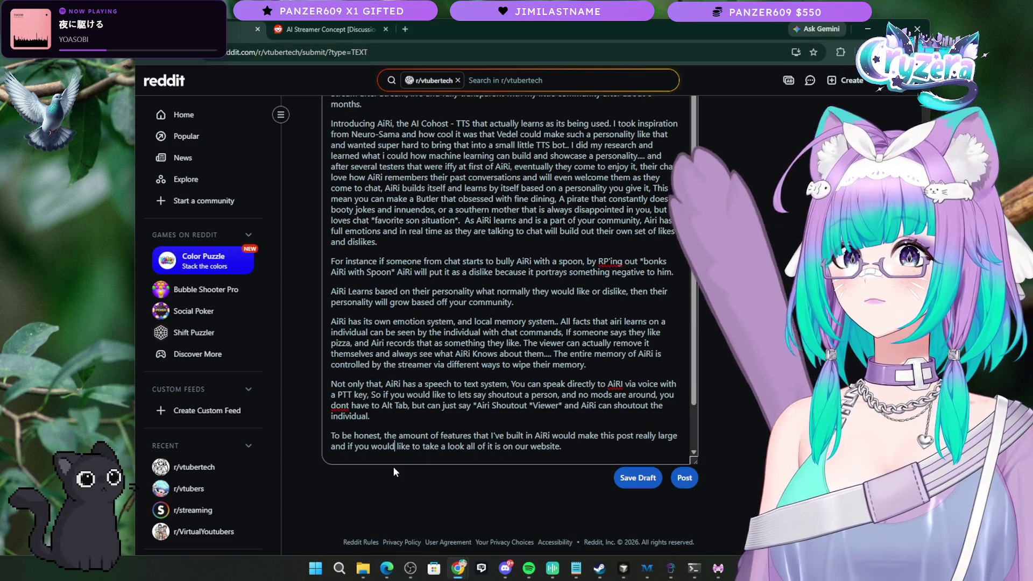
pyautogui.scroll(4, 472, 404)
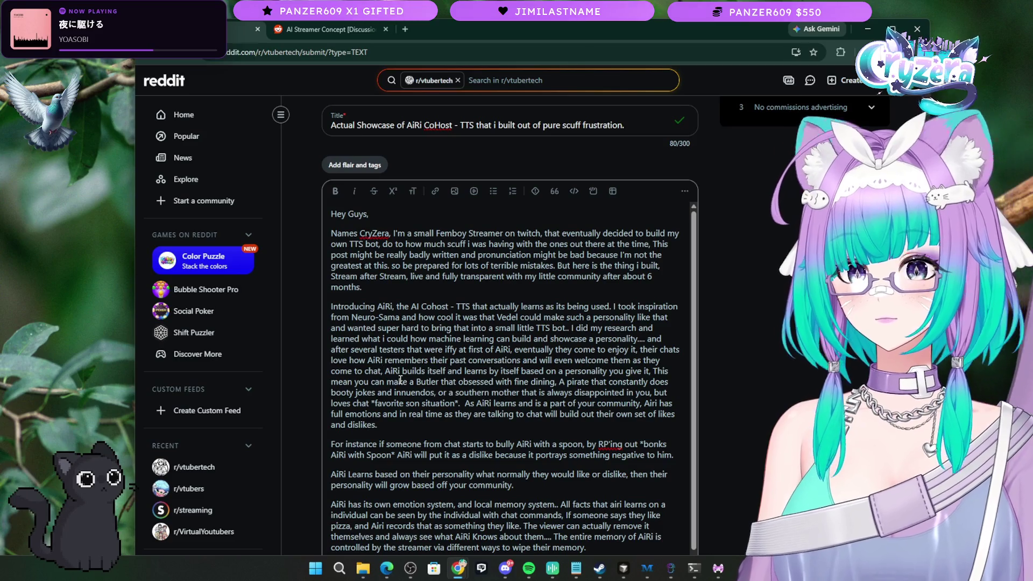
# Step: Insert 'mentioning things about what they spoke about' after 'come to chat' in the intro paragraph
pyautogui.write('mentioned')
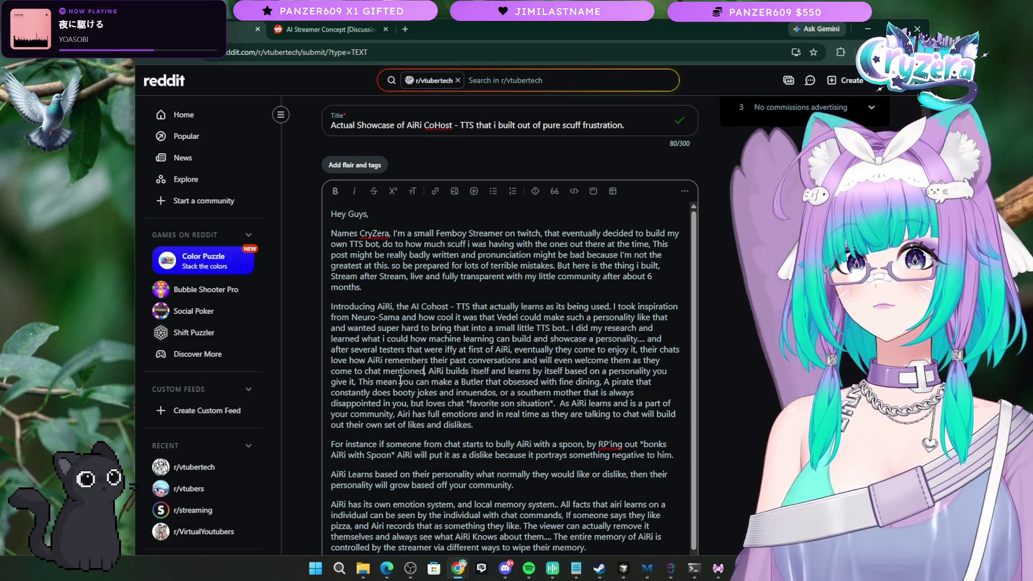
pyautogui.write('ing things')
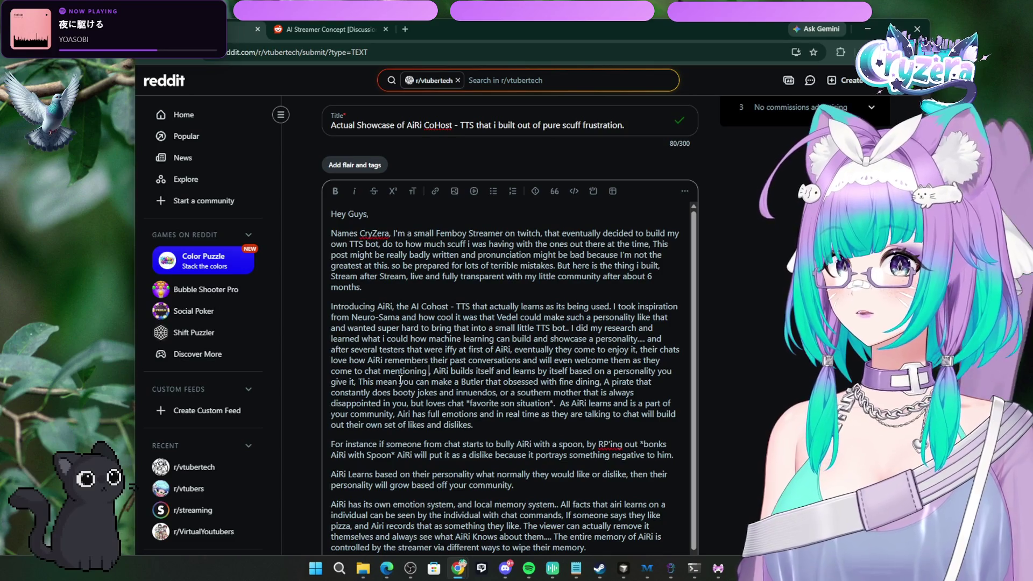
pyautogui.write(' about')
pyautogui.write(' what they spoke a')
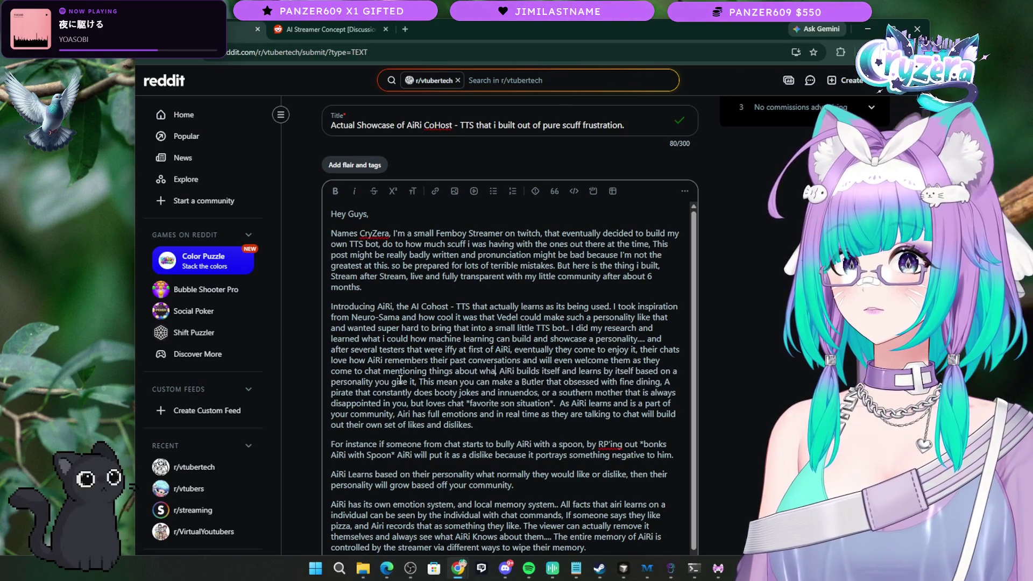
pyautogui.write('bout')
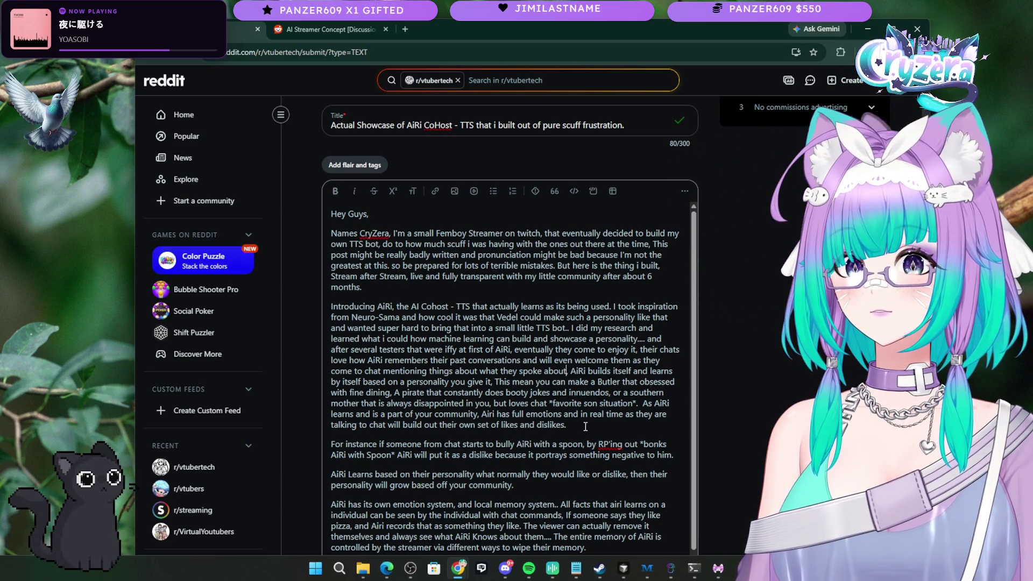
# Step: Review the For instance, AiRi Learns and emotion system paragraphs by highlighting them
pyautogui.scroll(-1, 585, 426)
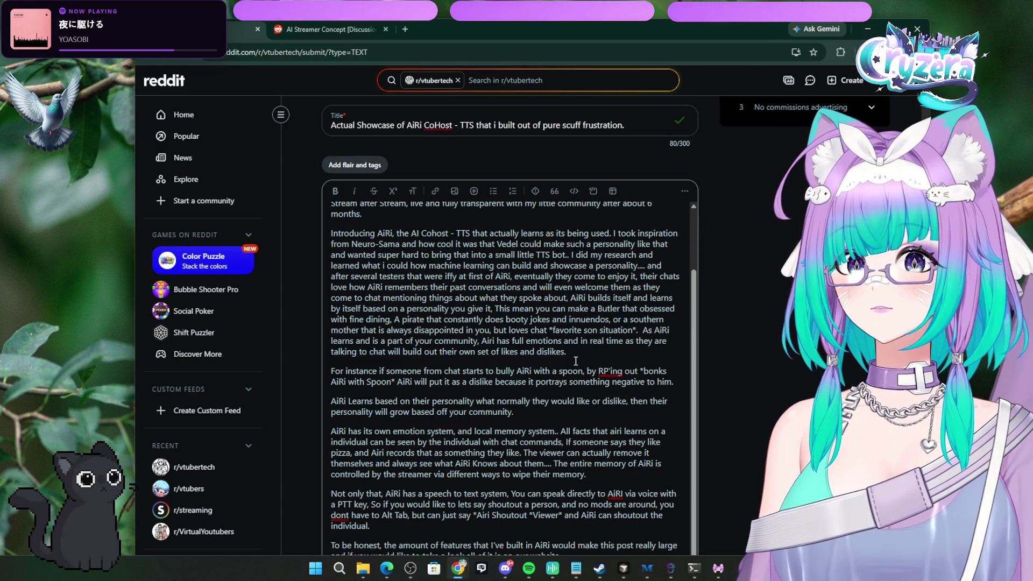
pyautogui.moveTo(573, 353)
pyautogui.mouseDown()
pyautogui.moveTo(540, 404)
pyautogui.moveTo(601, 378)
pyautogui.moveTo(681, 387)
pyautogui.mouseUp()
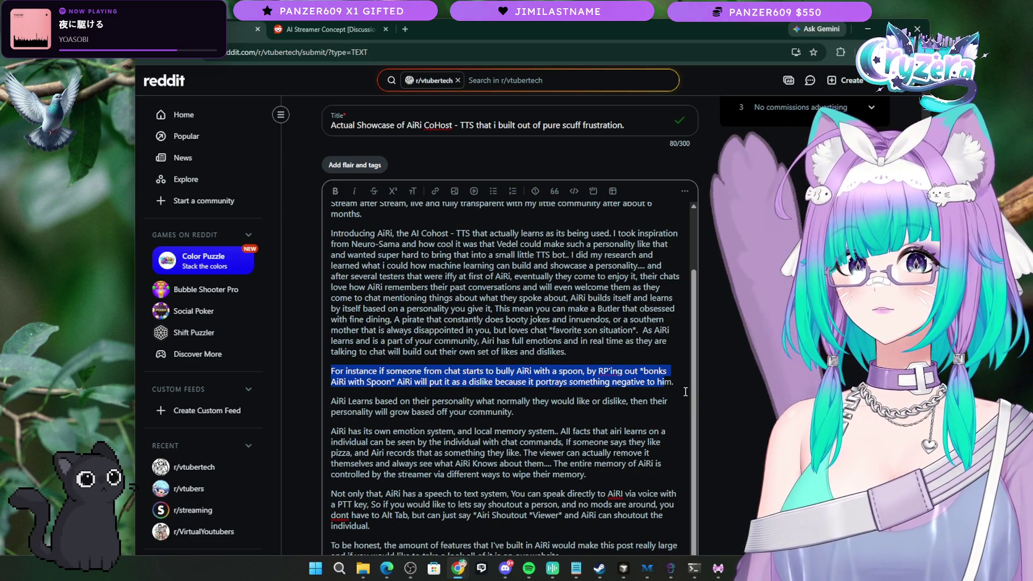
pyautogui.click(642, 386)
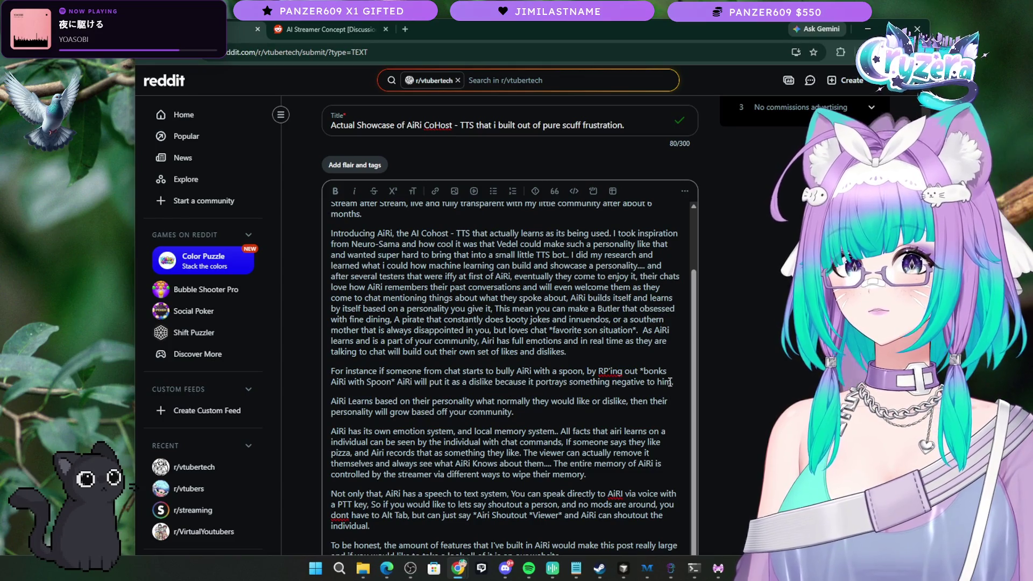
pyautogui.scroll(-1, 545, 374)
pyautogui.moveTo(526, 376); pyautogui.dragTo(380, 349)
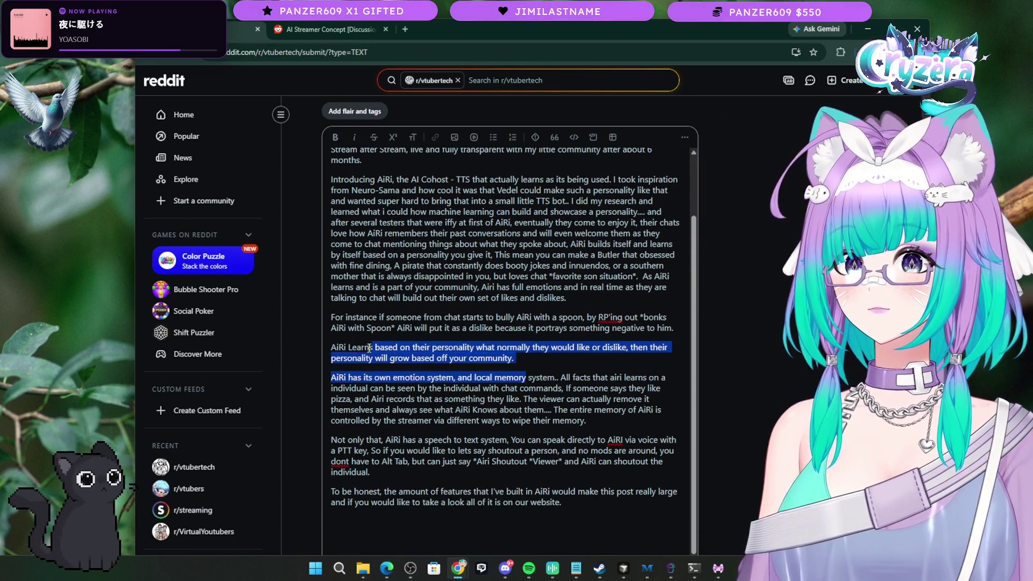
pyautogui.click(525, 359)
pyautogui.moveTo(527, 359); pyautogui.dragTo(331, 347)
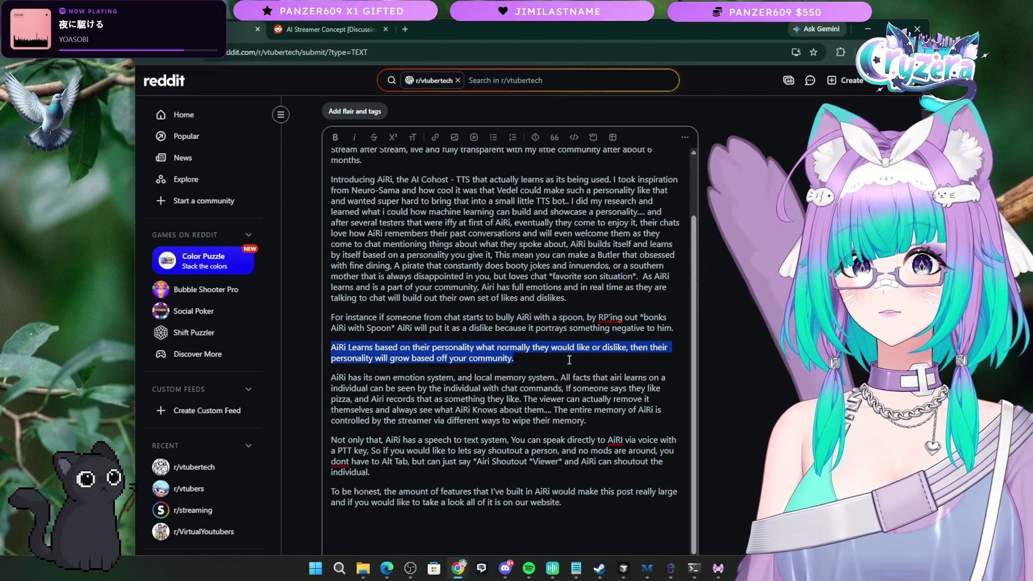
pyautogui.click(547, 360)
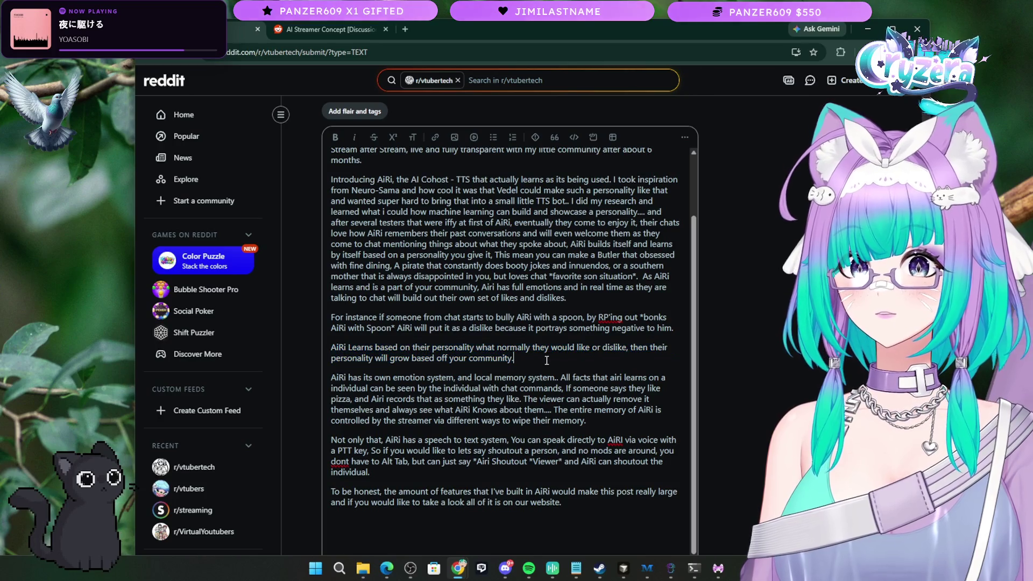
pyautogui.tripleClick(517, 359)
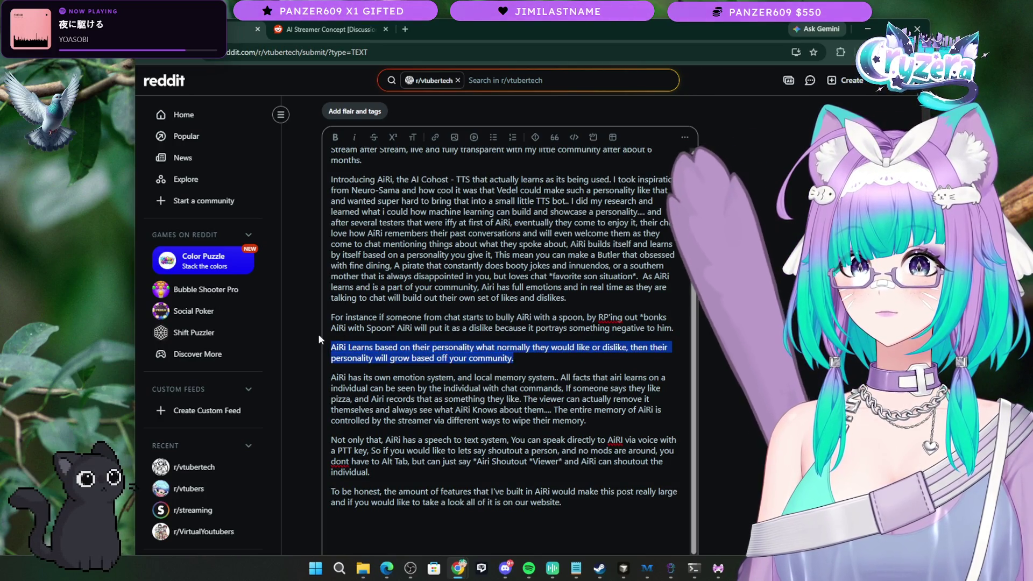
pyautogui.click(560, 378)
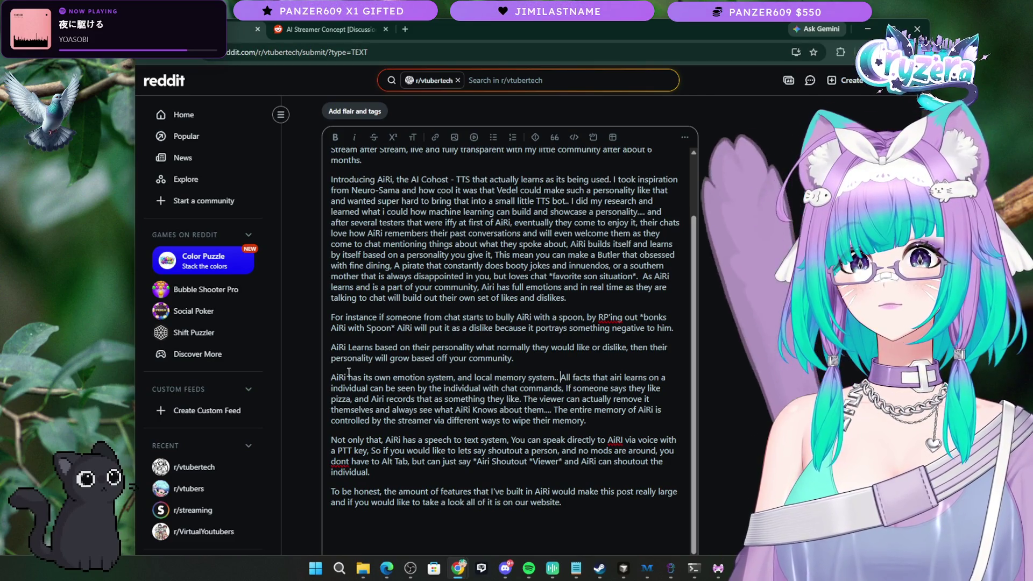
pyautogui.moveTo(330, 377)
pyautogui.mouseDown()
pyautogui.moveTo(667, 401)
pyautogui.moveTo(597, 427)
pyautogui.moveTo(598, 418)
pyautogui.mouseUp()
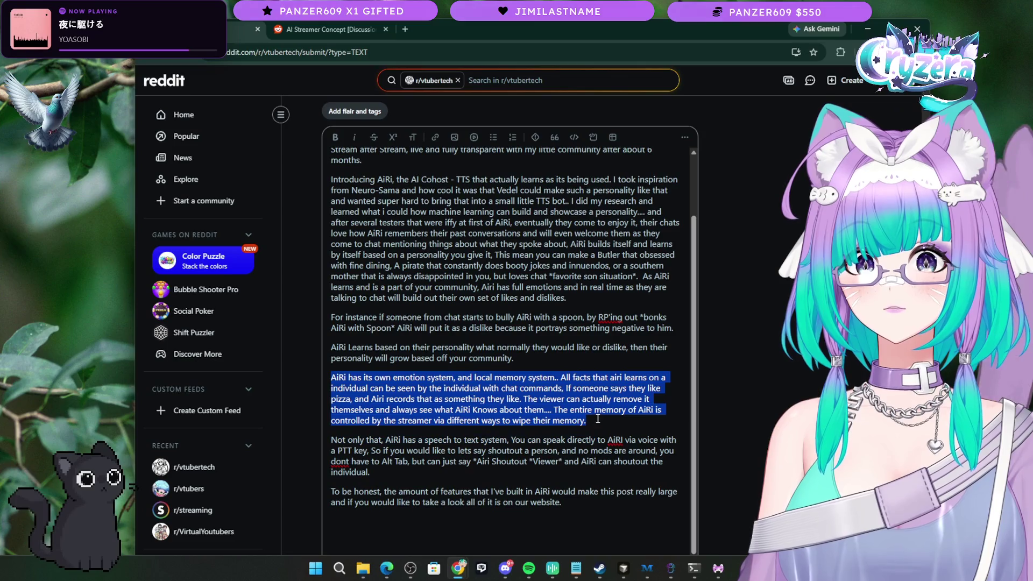
pyautogui.click(595, 419)
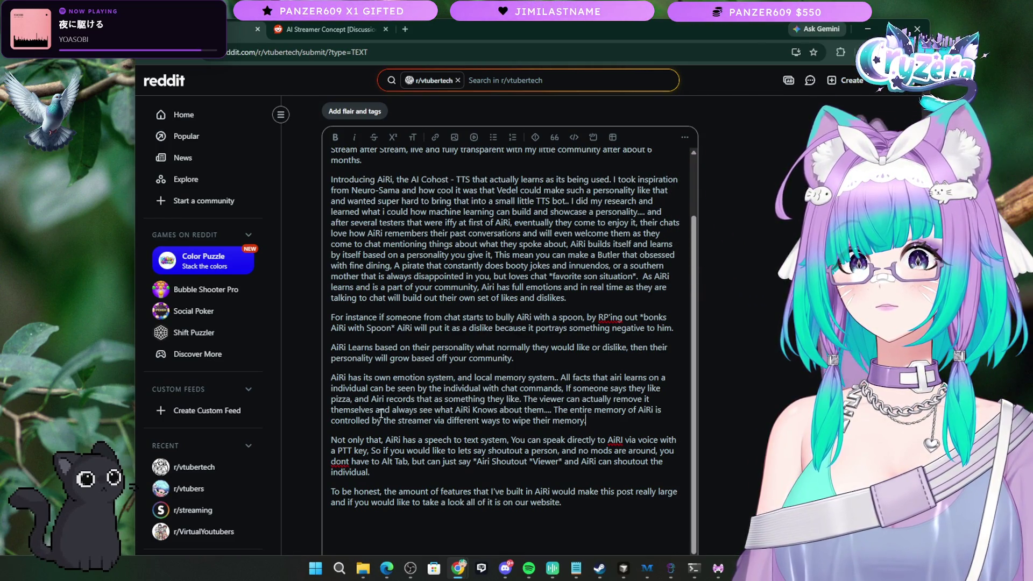
# Step: Rewrite the memory sentence: saved locally on the streamer's PC, removable per individual or by wiping Airi's entire memory
pyautogui.click(436, 421)
pyautogui.write('and saved ')
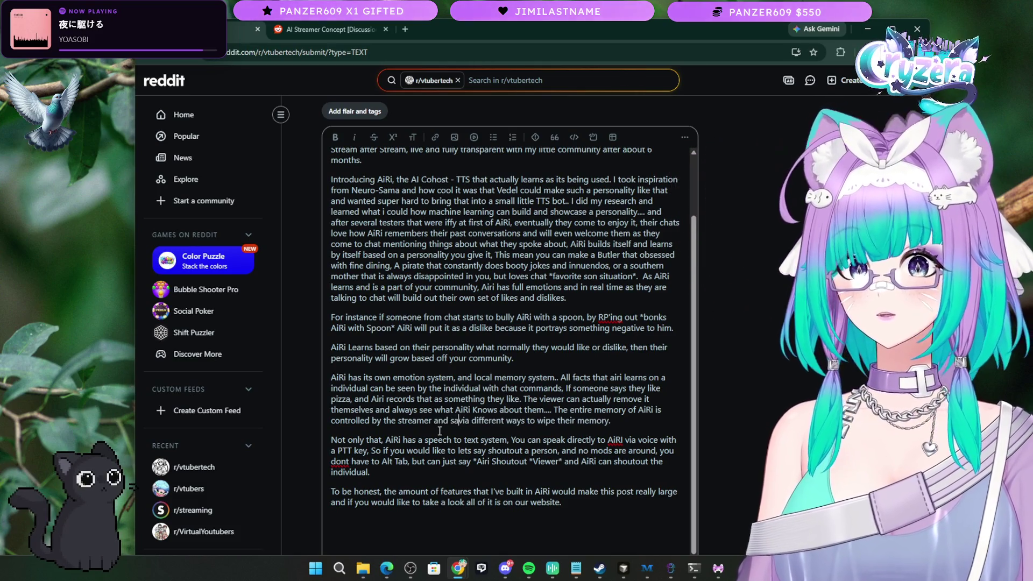
pyautogui.write('locally o')
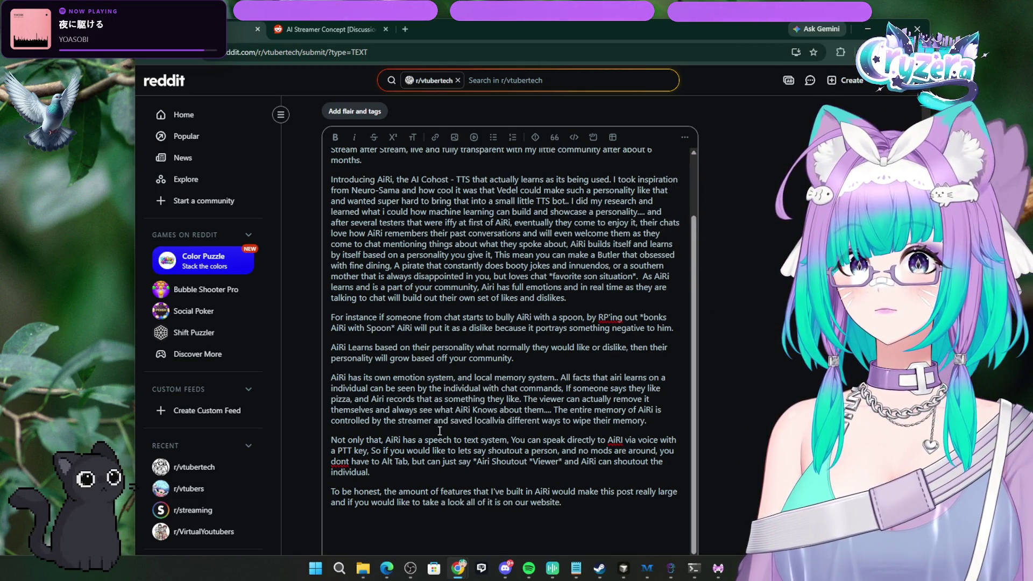
pyautogui.write('n the streamers PC')
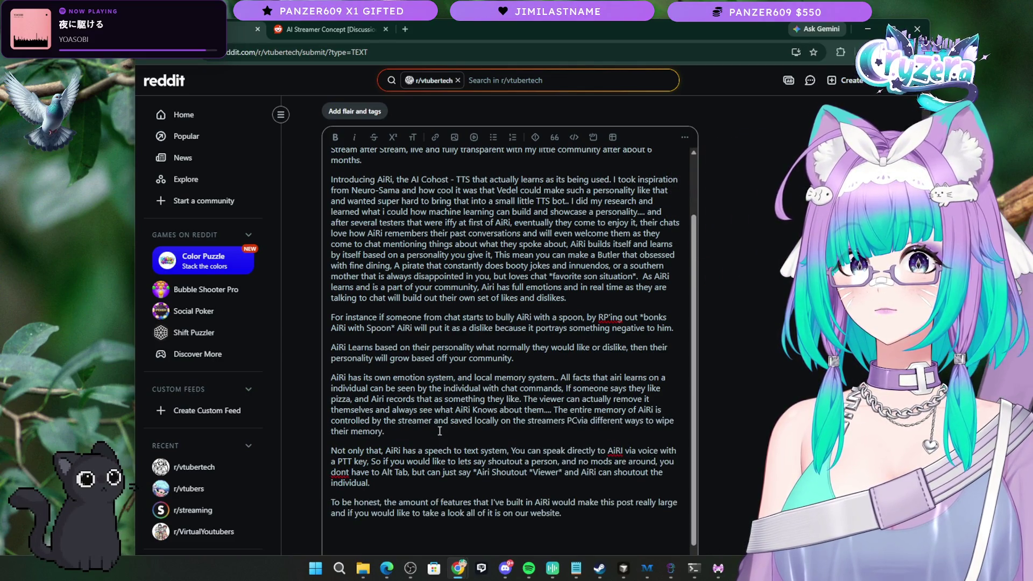
pyautogui.write(', and they can re')
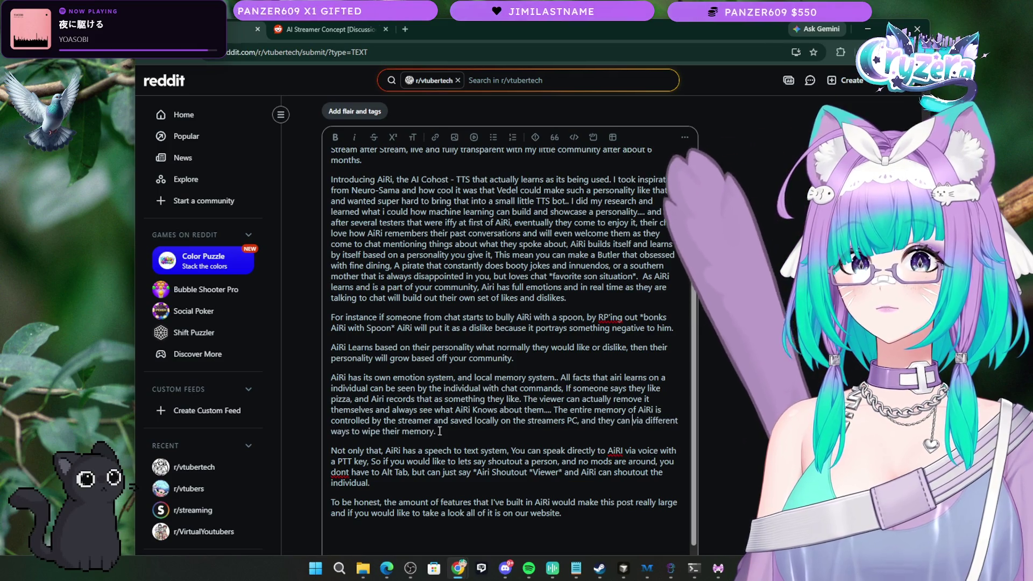
pyautogui.write('move the f')
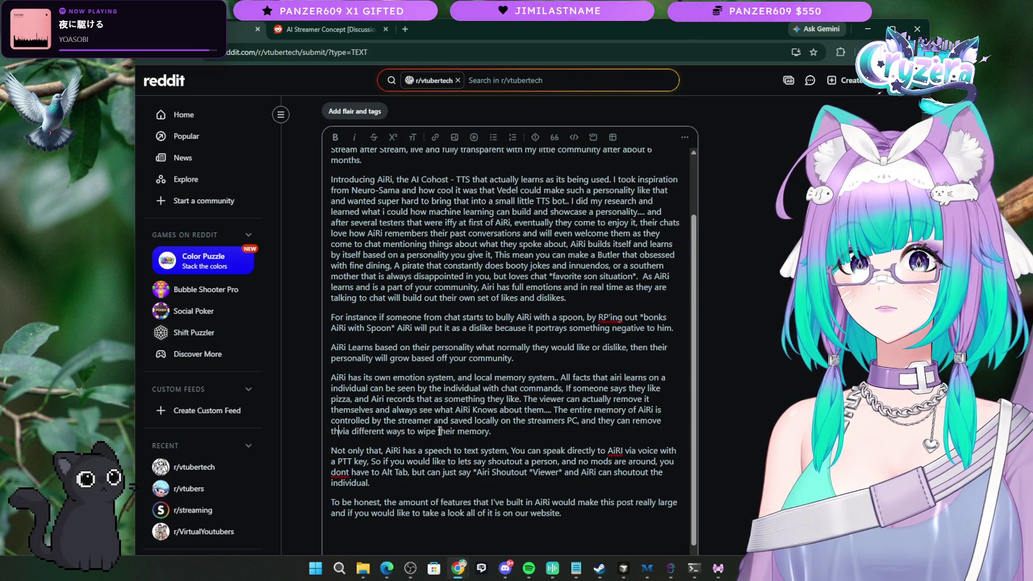
pyautogui.write('acts')
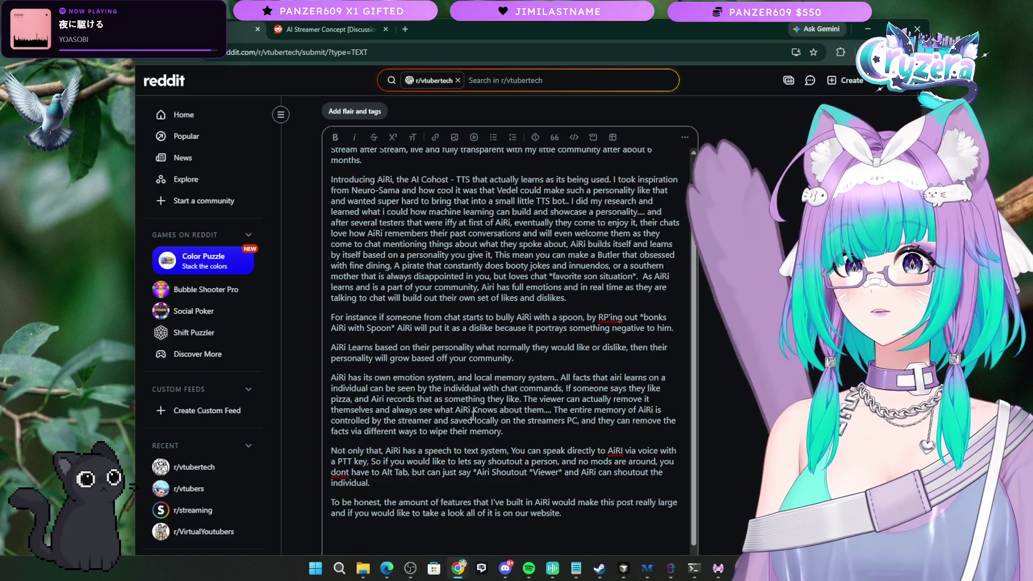
pyautogui.click(432, 440)
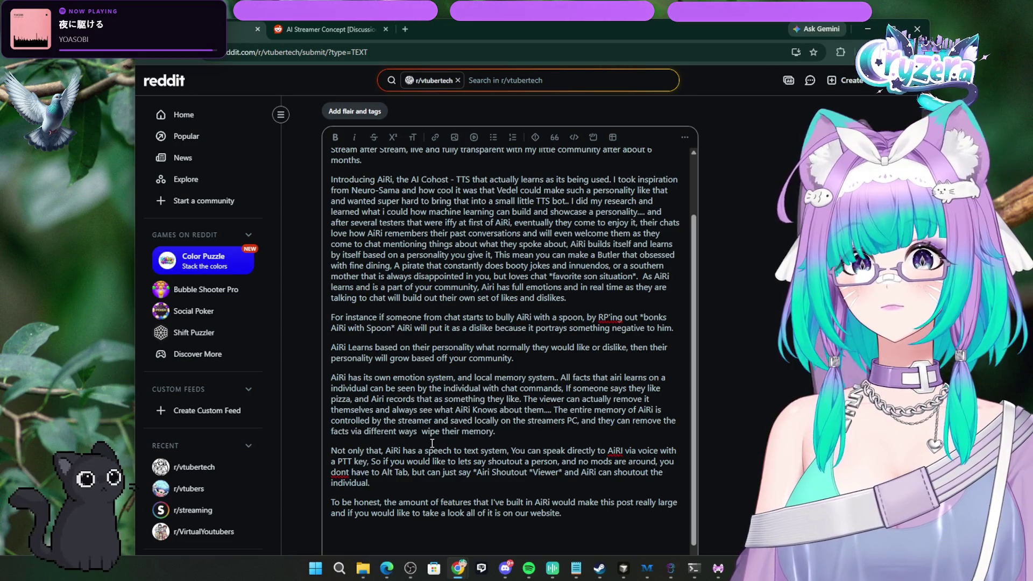
pyautogui.press('BackSpace')
pyautogui.press('BackSpace')
pyautogui.press('BackSpace')
pyautogui.write('from Individaul')
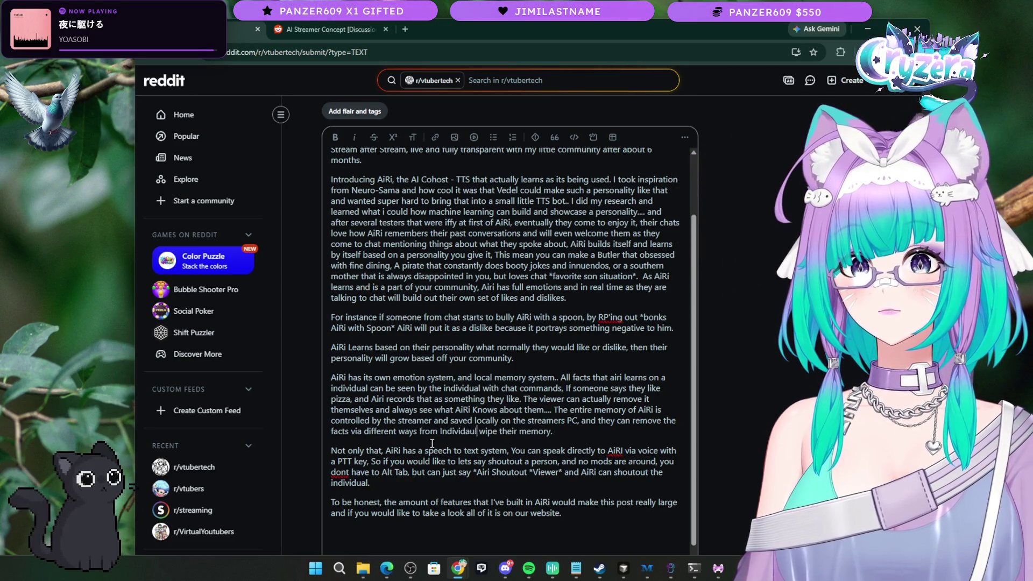
pyautogui.press('BackSpace')
pyautogui.press('BackSpace')
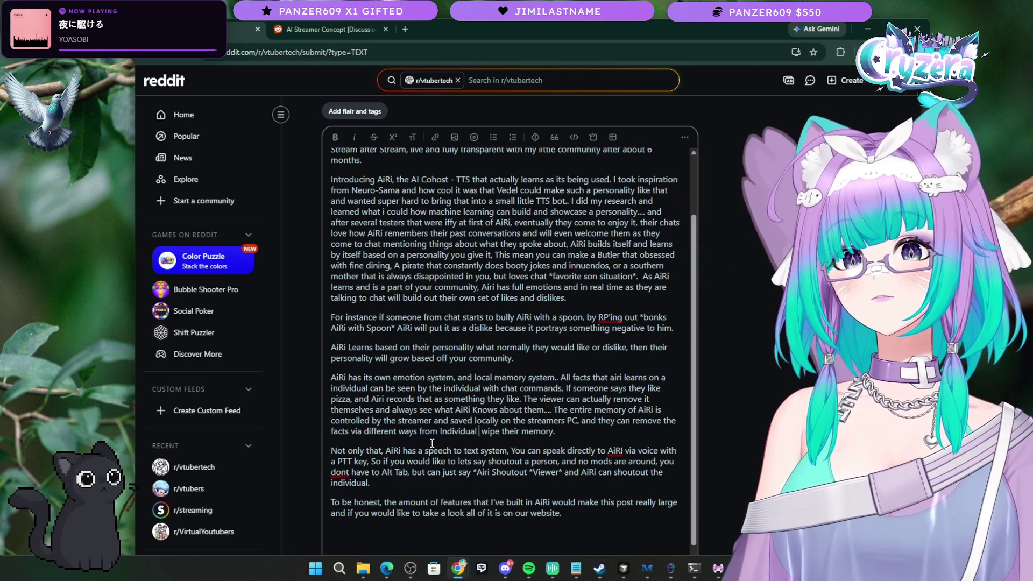
pyautogui.write('saved me')
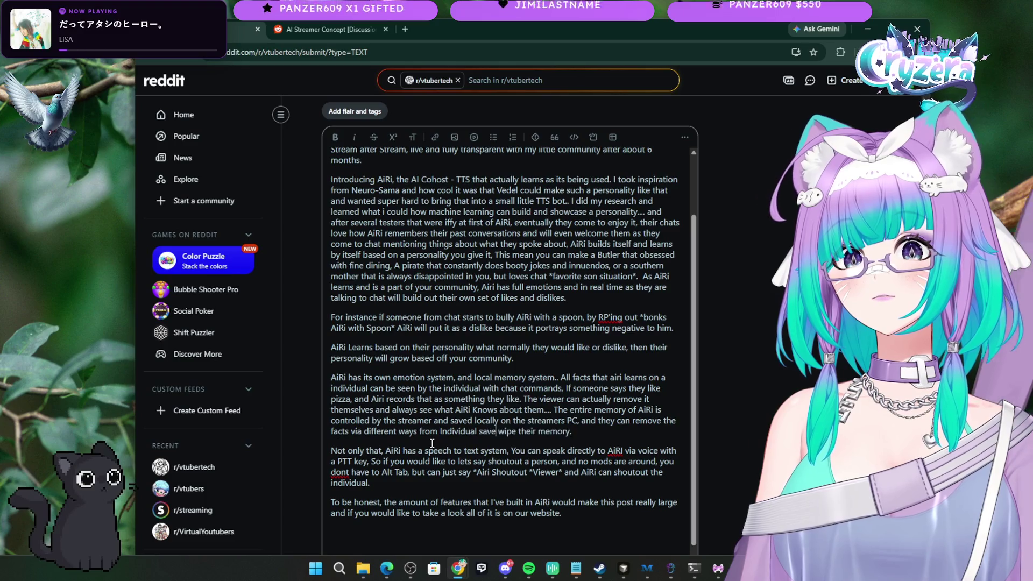
pyautogui.write('mories,')
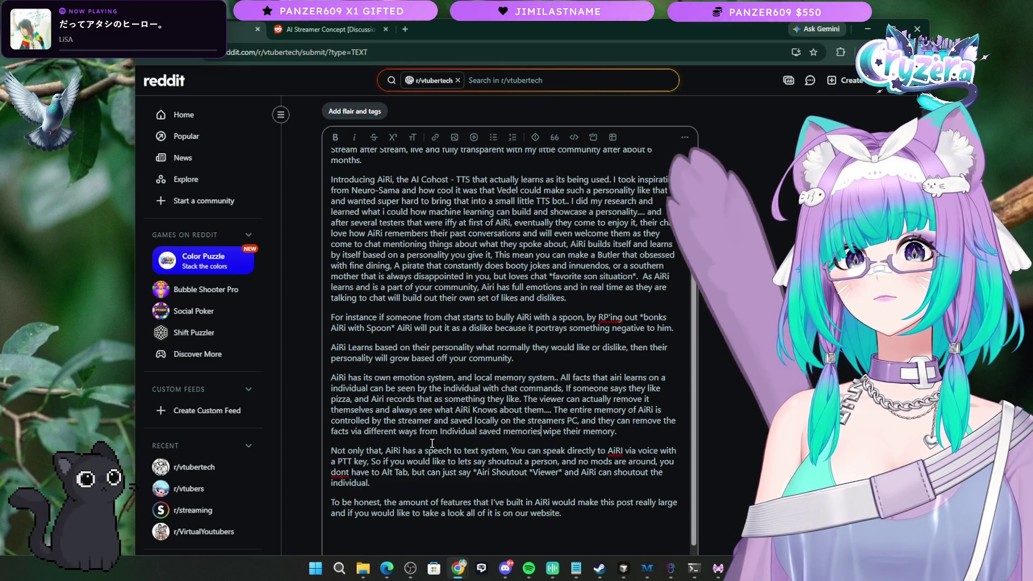
pyautogui.write(' or wiping t')
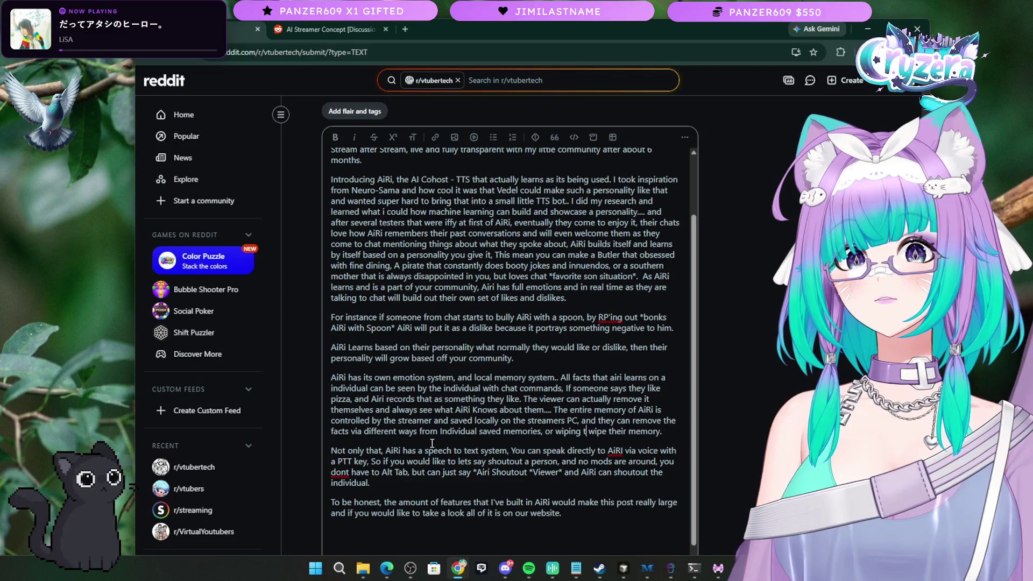
pyautogui.press('BackSpace')
pyautogui.press('BackSpace')
pyautogui.press('BackSpace')
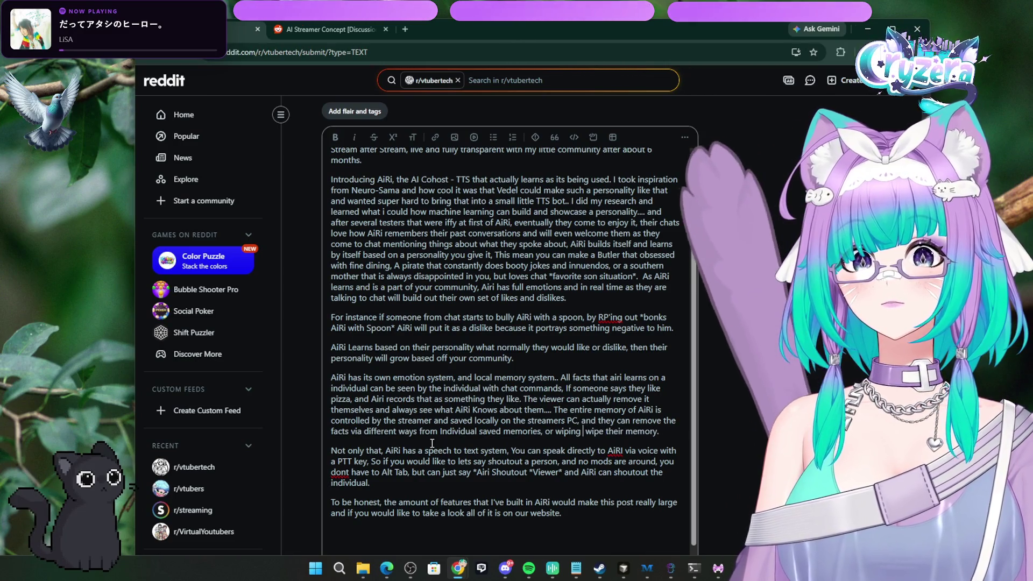
pyautogui.write("Airi's")
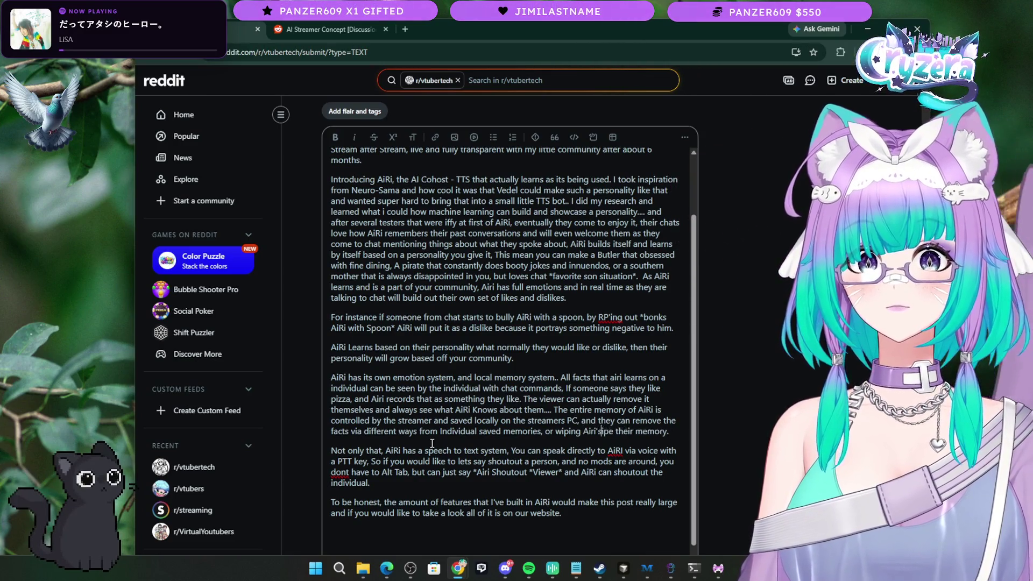
pyautogui.press('Delete')
pyautogui.press('Delete')
pyautogui.press('Delete')
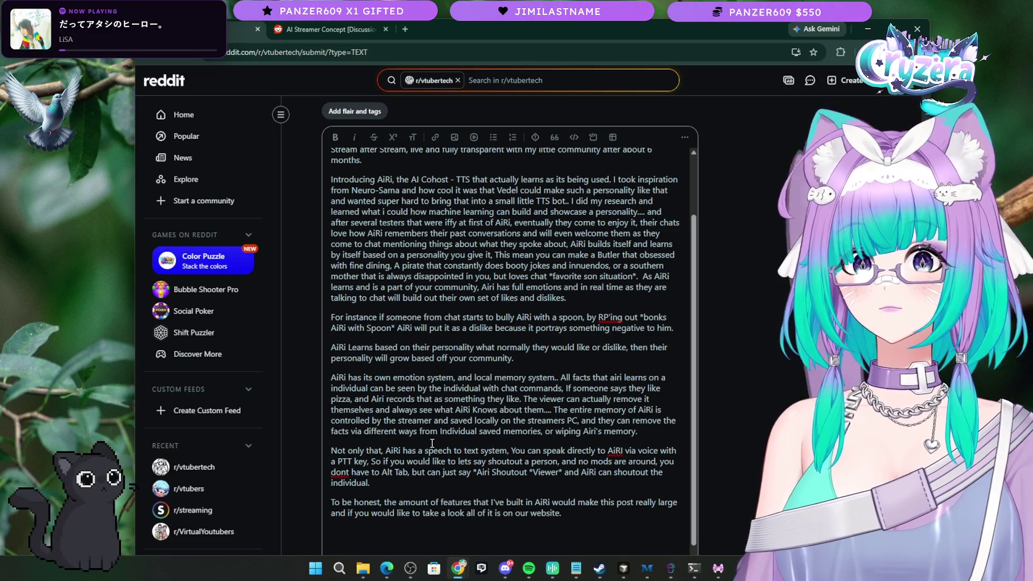
pyautogui.write('entire')
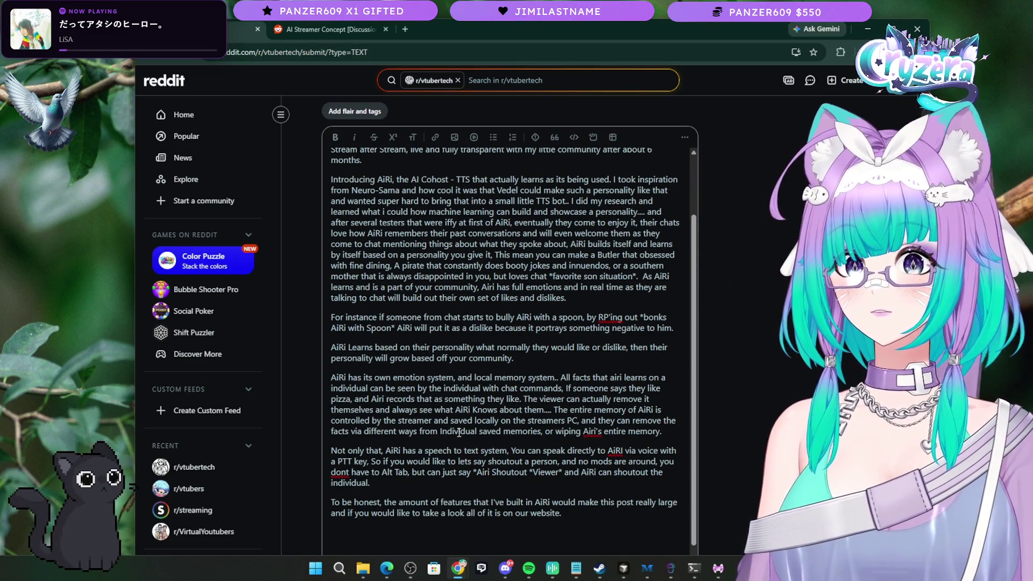
# Step: Extend the shoutout sentence with 'for you' and delete the closing website paragraph
pyautogui.scroll(-1, 465, 464)
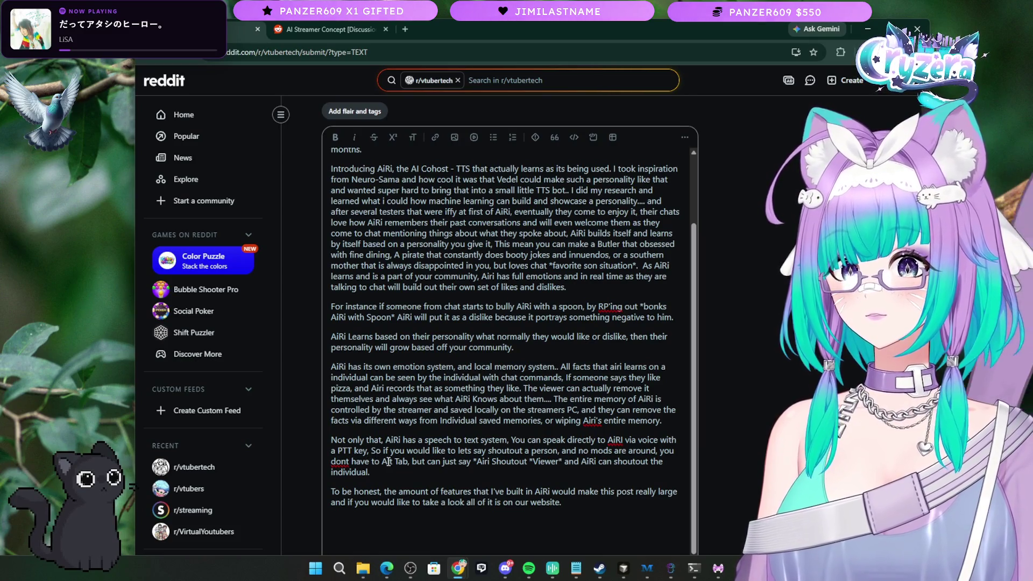
pyautogui.click(368, 450)
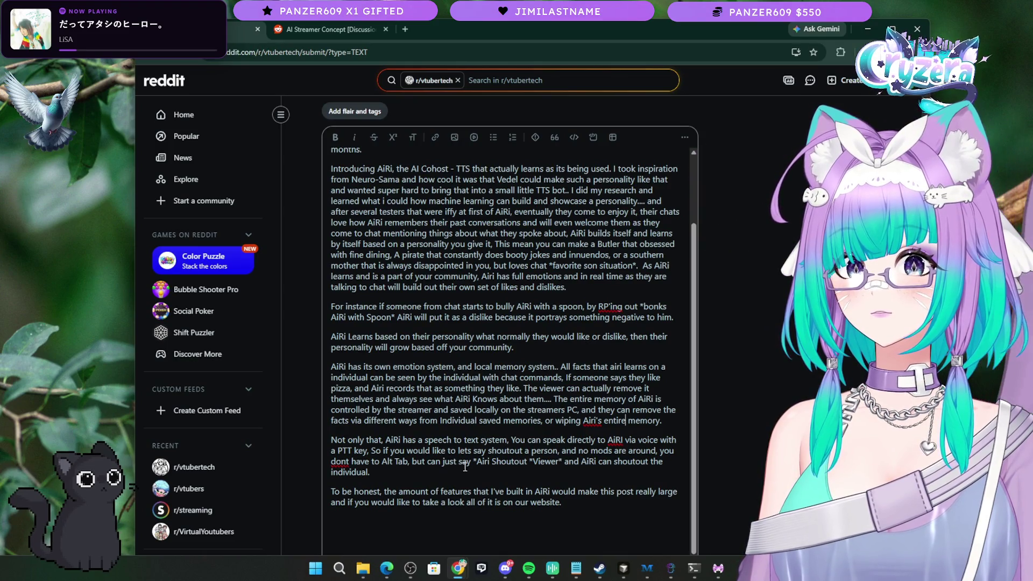
pyautogui.click(401, 473)
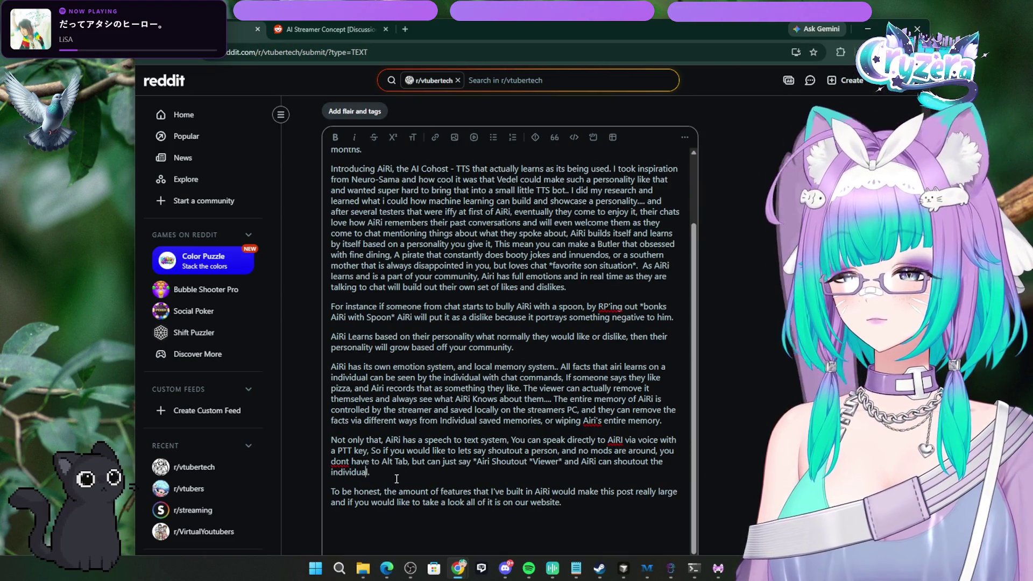
pyautogui.write('for you')
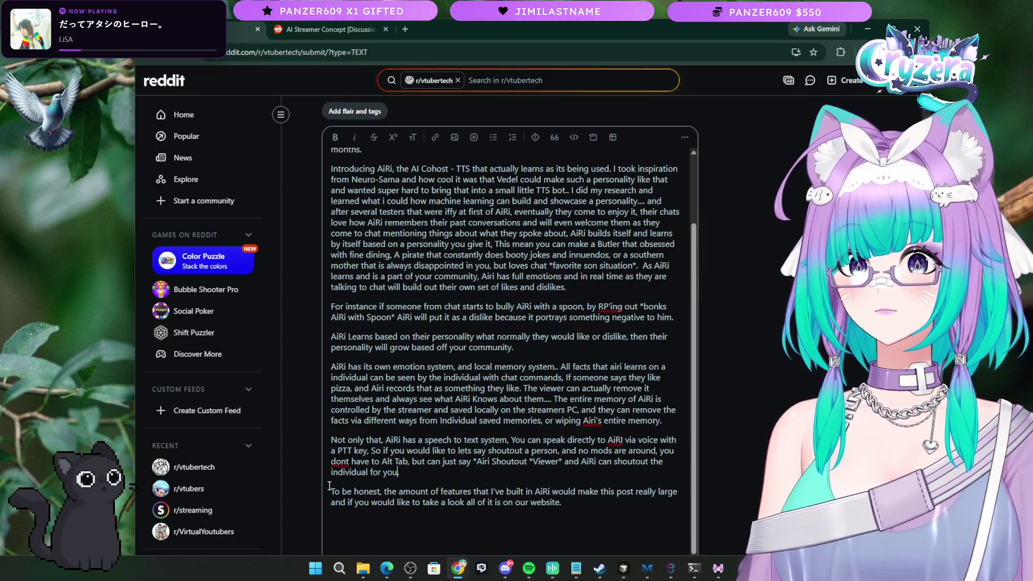
pyautogui.moveTo(330, 491); pyautogui.dragTo(618, 512)
pyautogui.press('BackSpace')
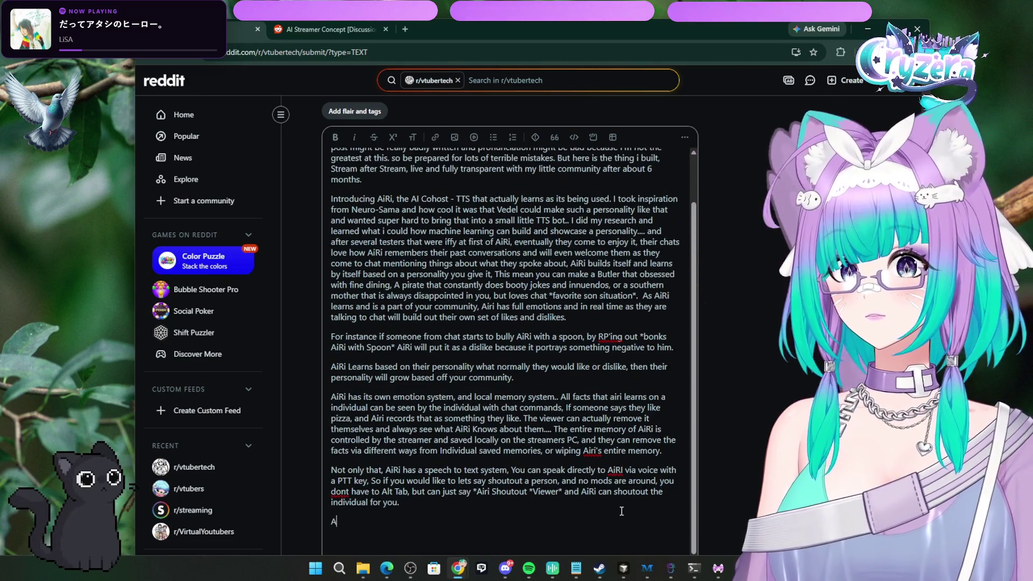
# Step: Write the opening of the TTS-bot paragraph about AiRi helping the streamer, ending 'taken focus.'
pyautogui.press('BackSpace')
pyautogui.press('BackSpace')
pyautogui.press('BackSpace')
pyautogui.write('Ri ')
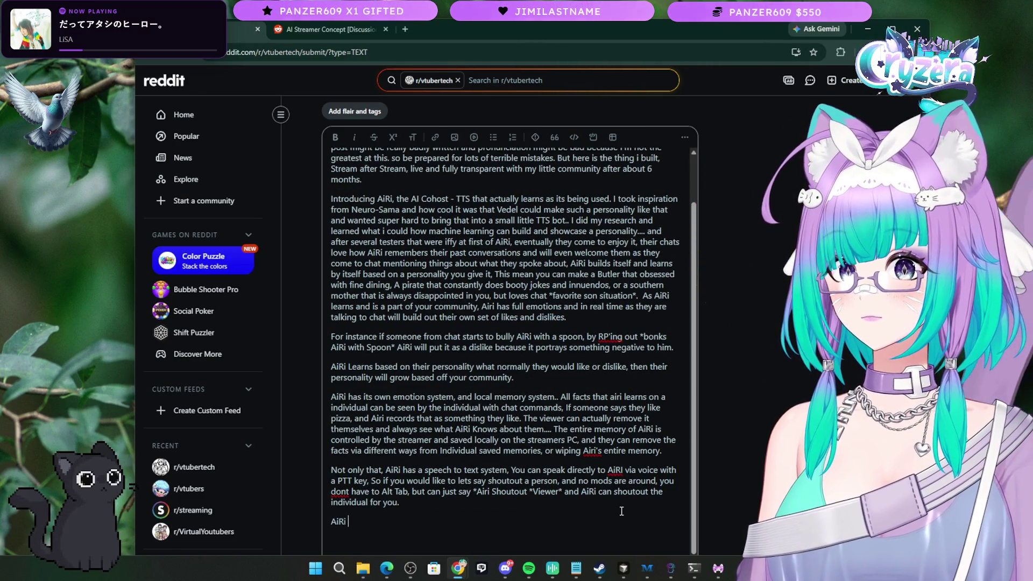
pyautogui.write('was alwasy built ')
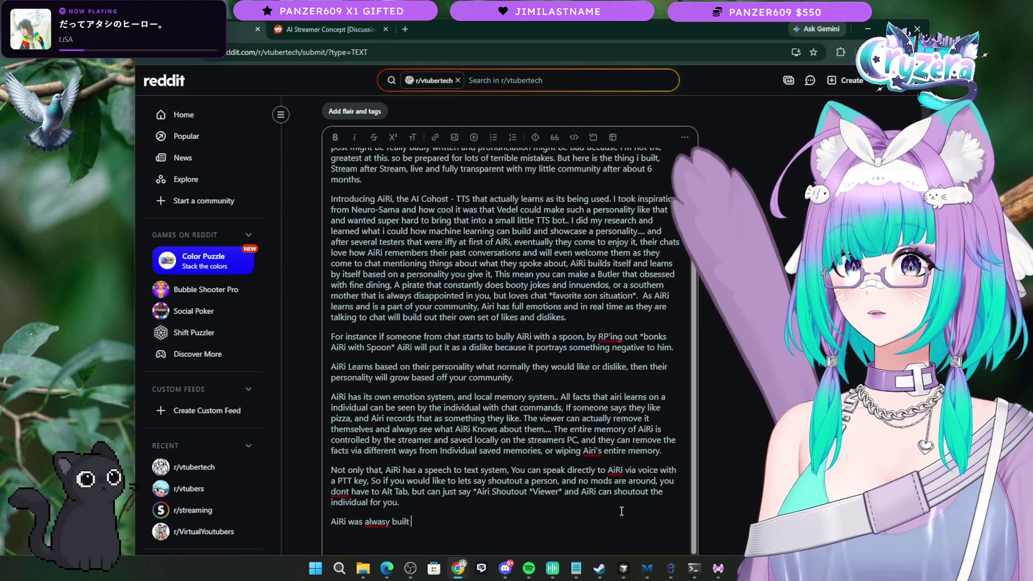
pyautogui.write('as a TT')
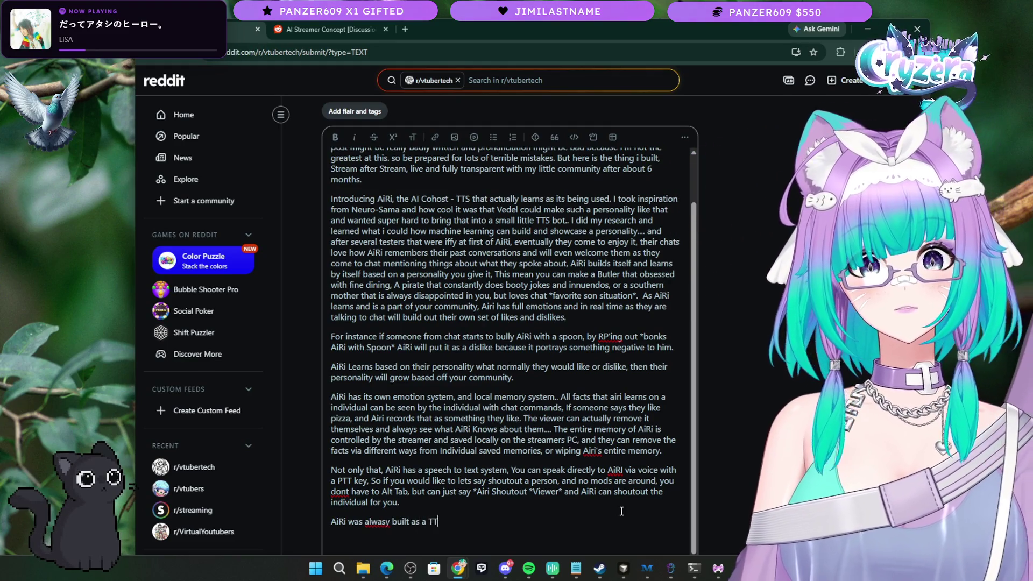
pyautogui.write('o')
pyautogui.write('ith the ability to')
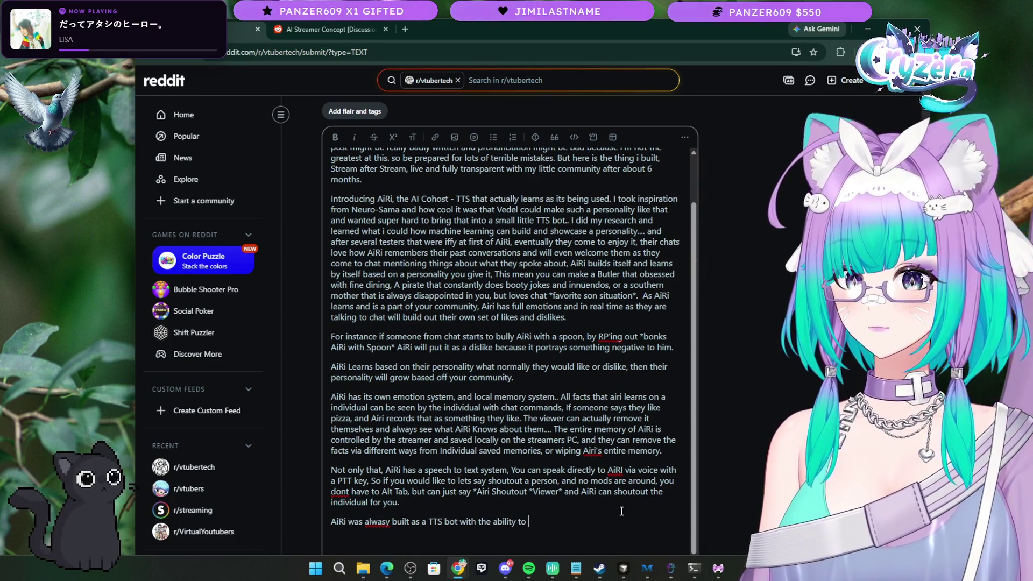
pyautogui.write(' lp the streamer ')
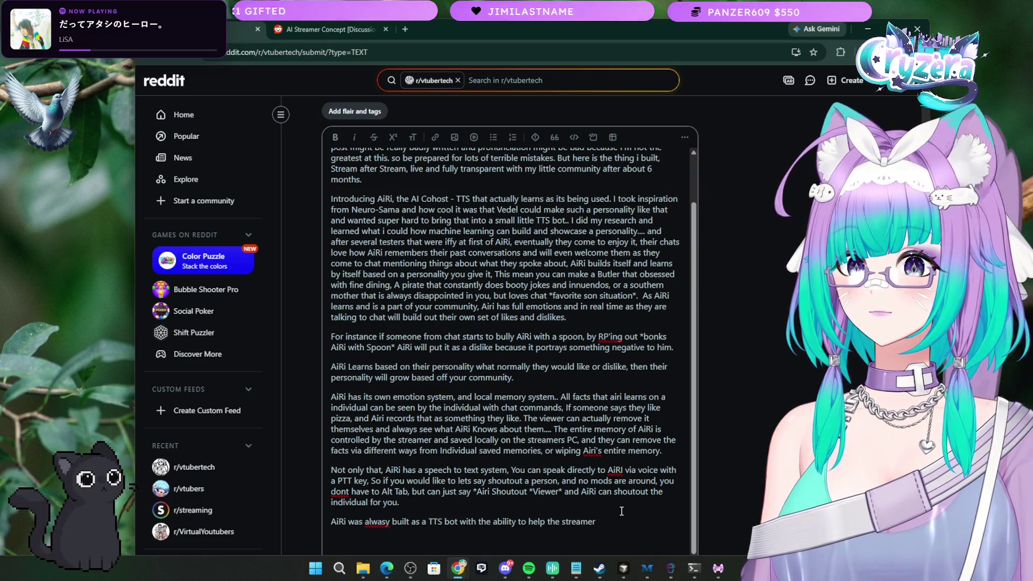
pyautogui.write('by a')
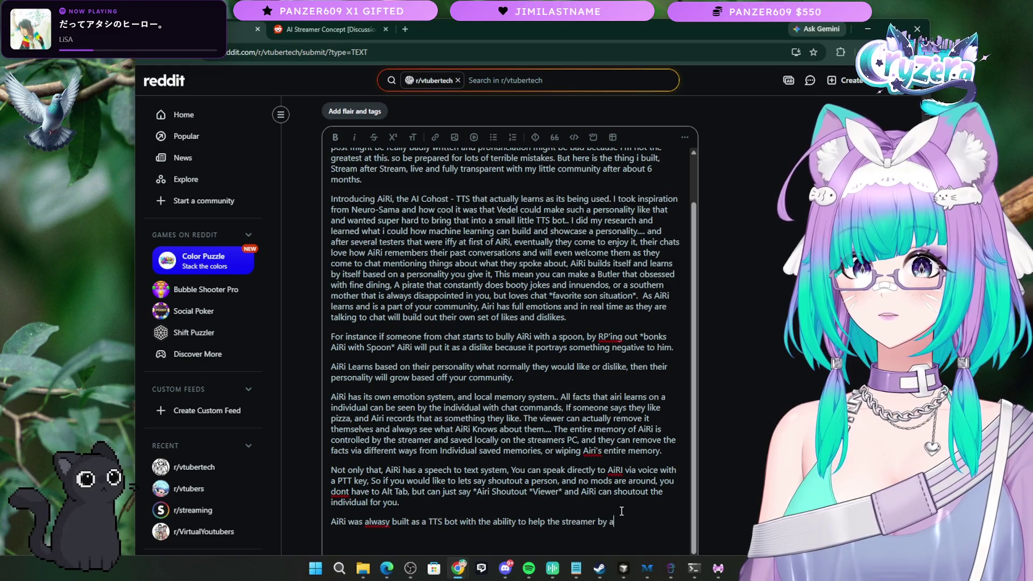
pyautogui.press('BackSpace')
pyautogui.write('creating memori')
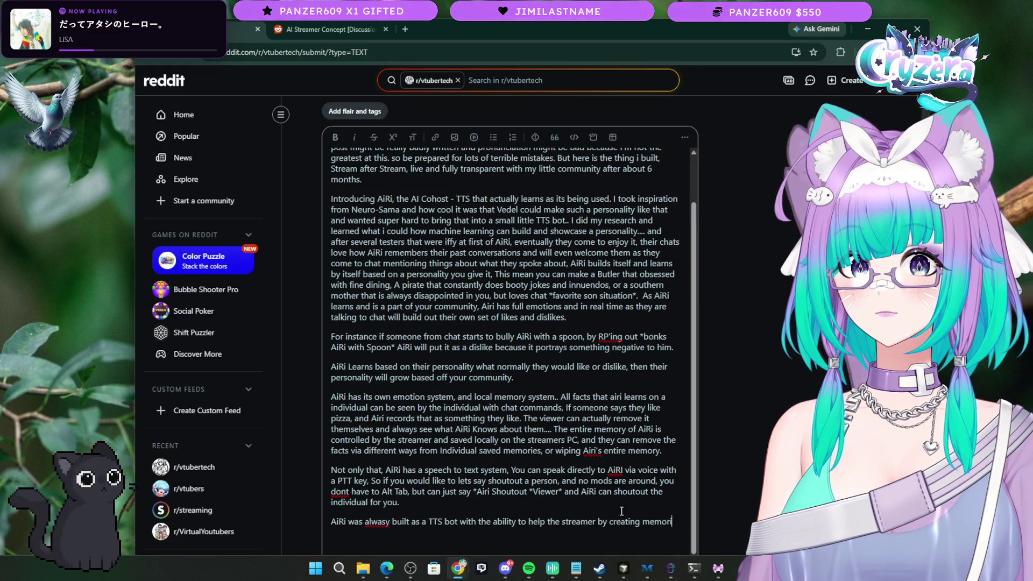
pyautogui.write('ble')
pyautogui.write('mme')
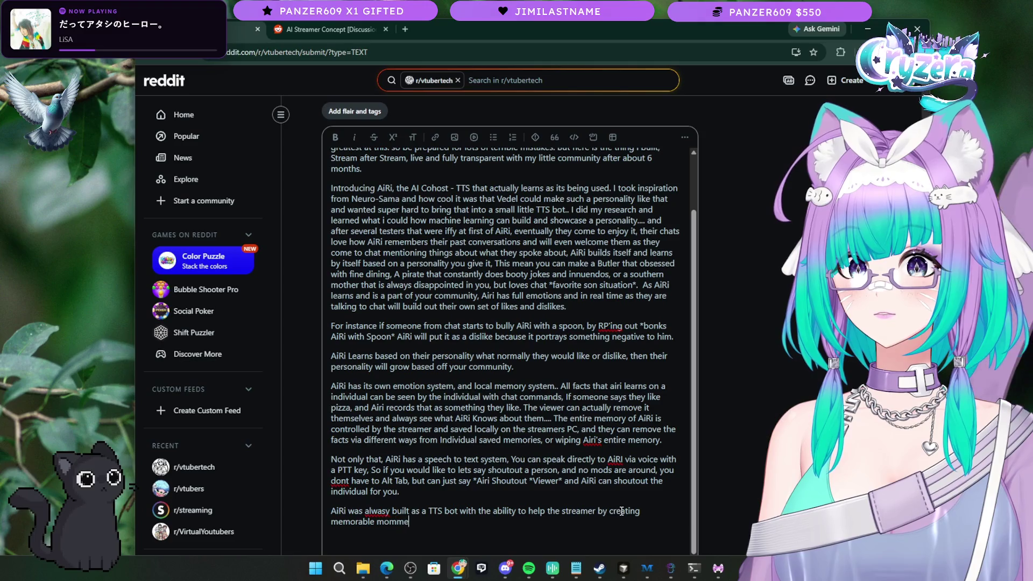
pyautogui.write('nts with the st')
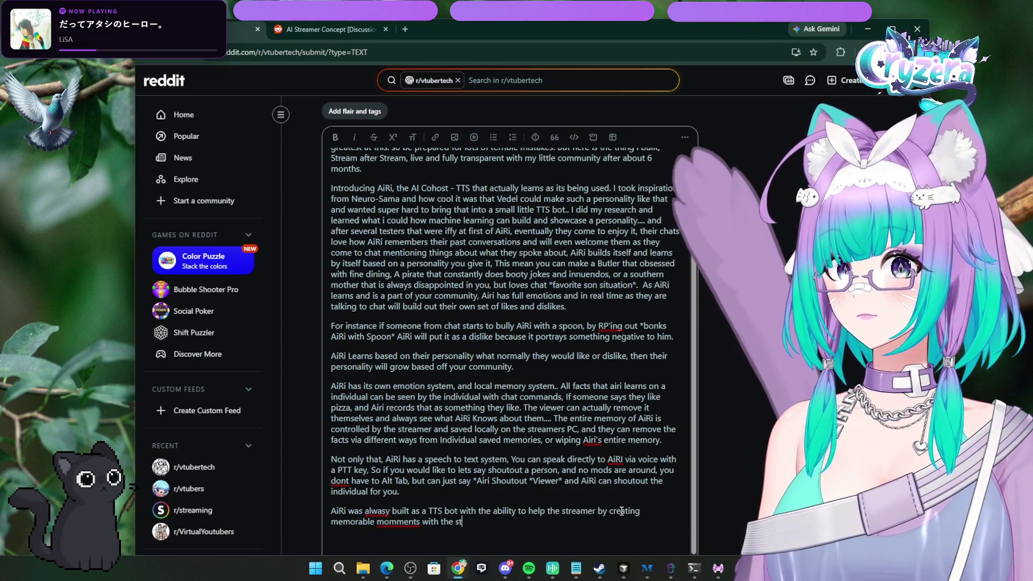
pyautogui.write('reamer.')
pyautogui.write(' Als ')
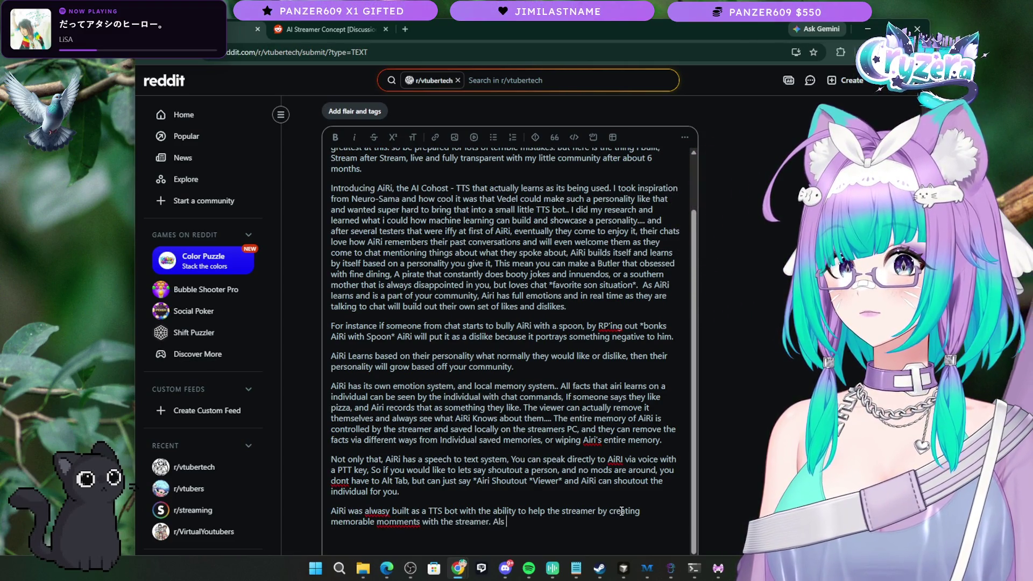
pyautogui.write('l asp')
pyautogui.write('s ')
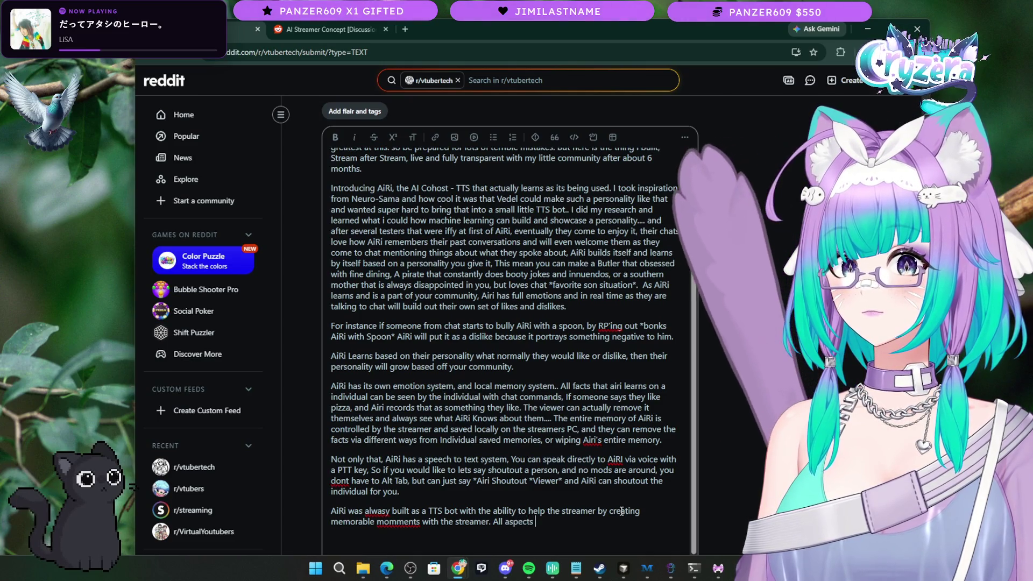
pyautogui.write('are bui')
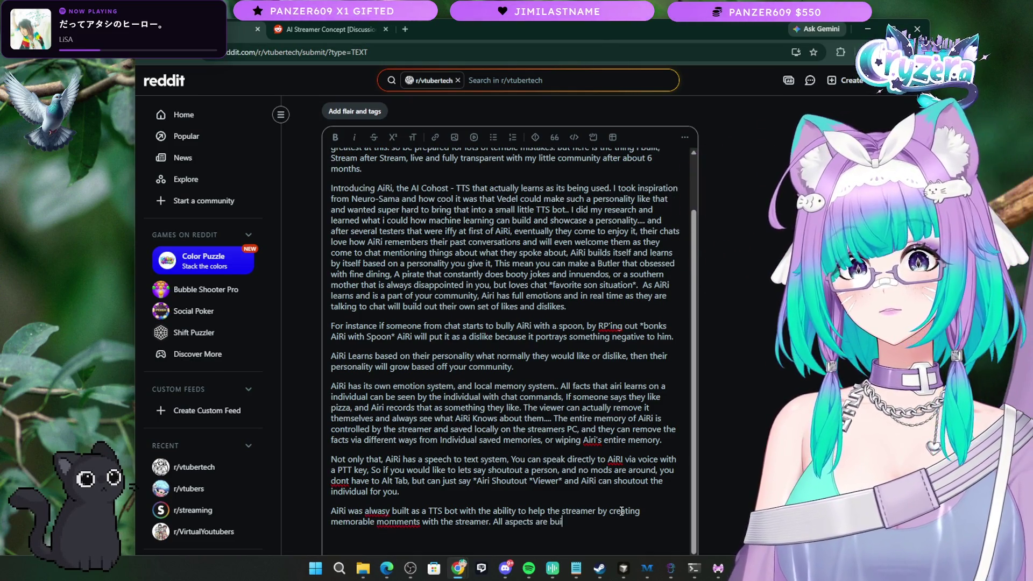
pyautogui.write('lt around g sure')
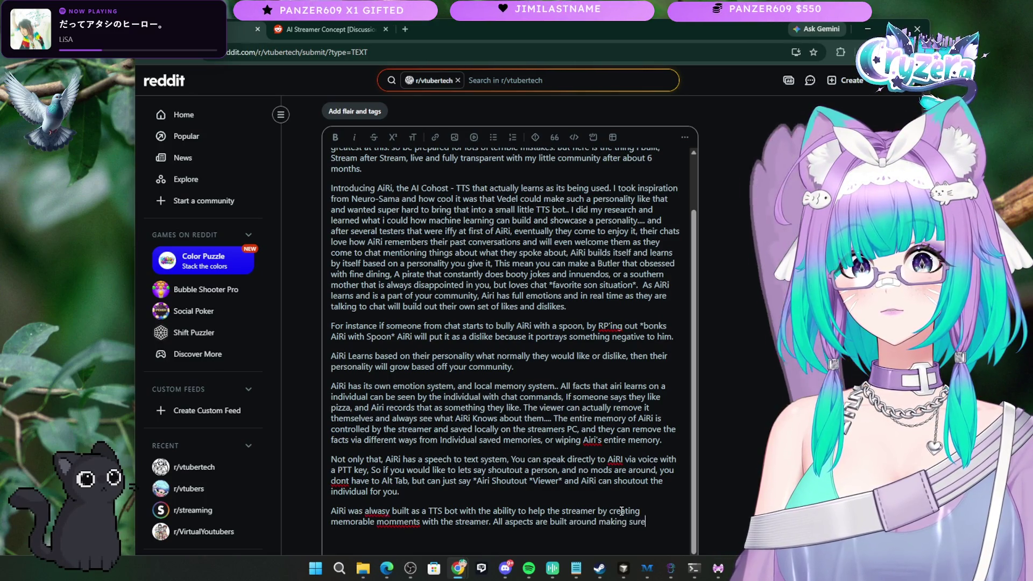
pyautogui.write(' the streamer is neve')
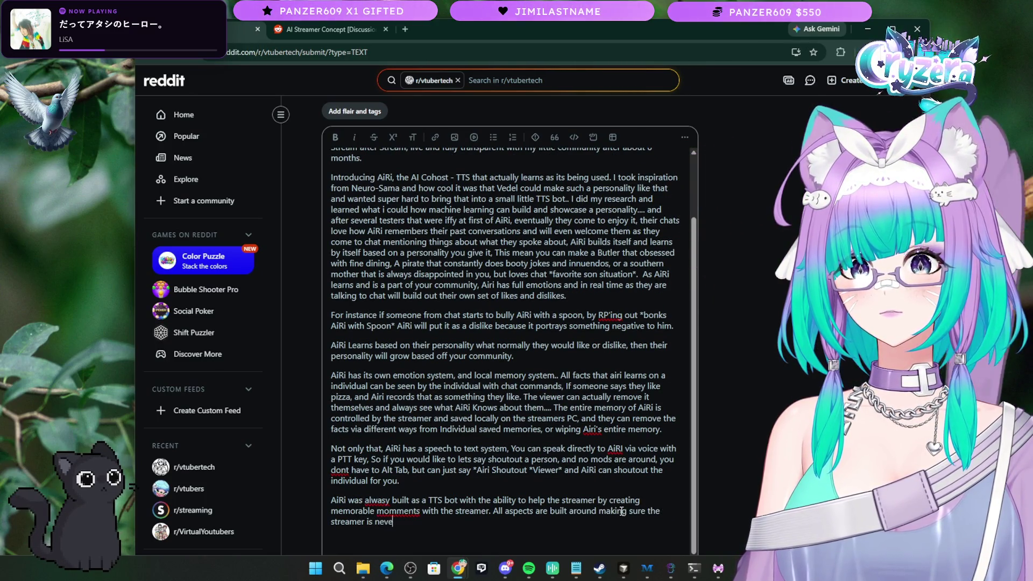
pyautogui.write('er')
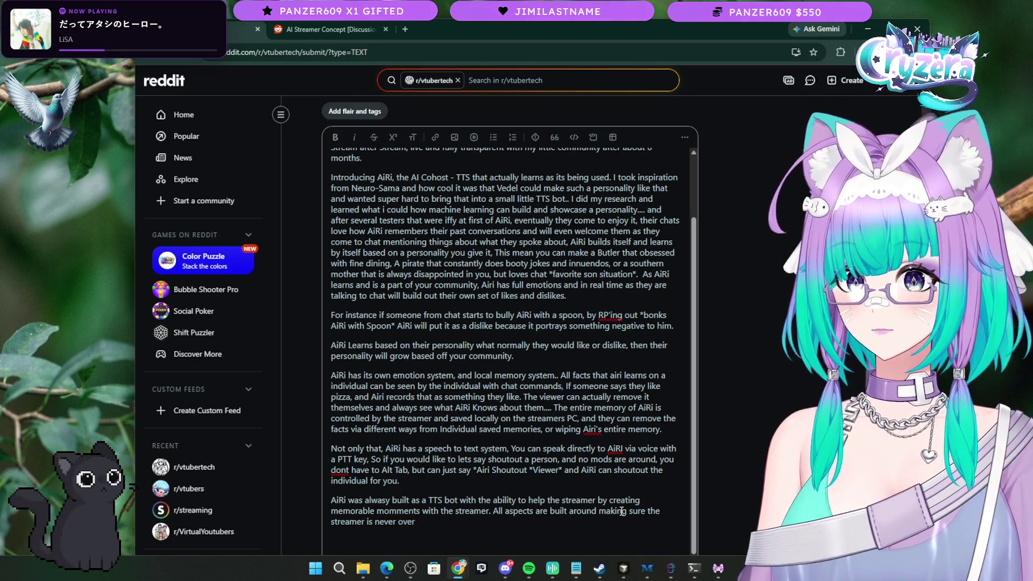
pyautogui.press('BackSpace')
pyautogui.press('BackSpace')
pyautogui.press('BackSpace')
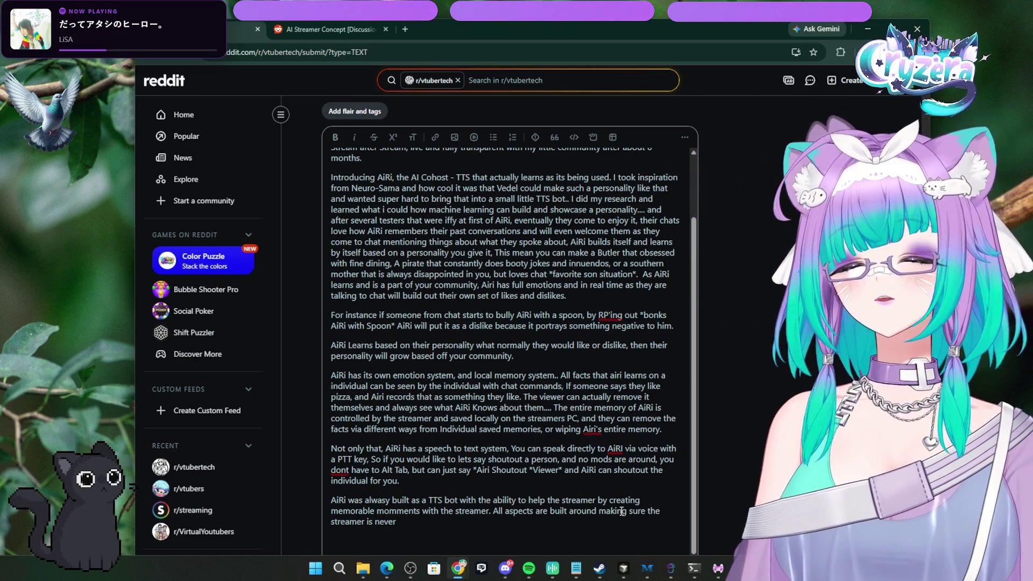
pyautogui.write('verdone /')
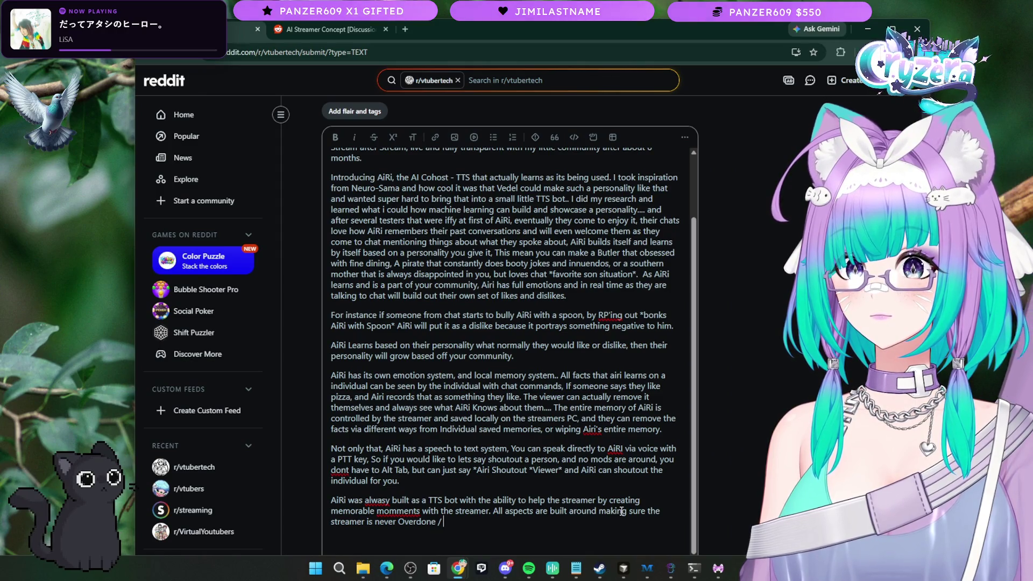
pyautogui.write('taken focus fom')
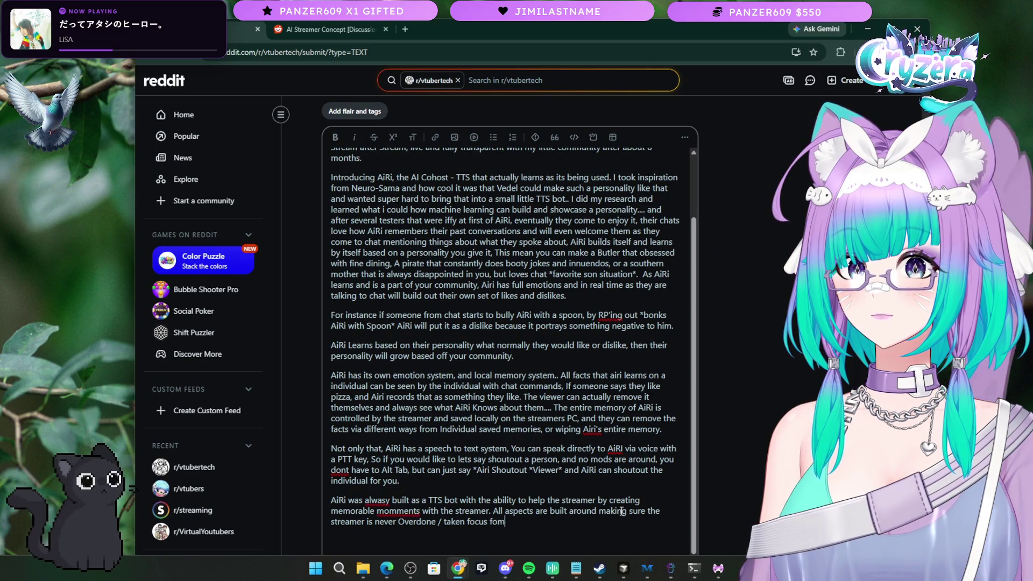
pyautogui.press('BackSpace')
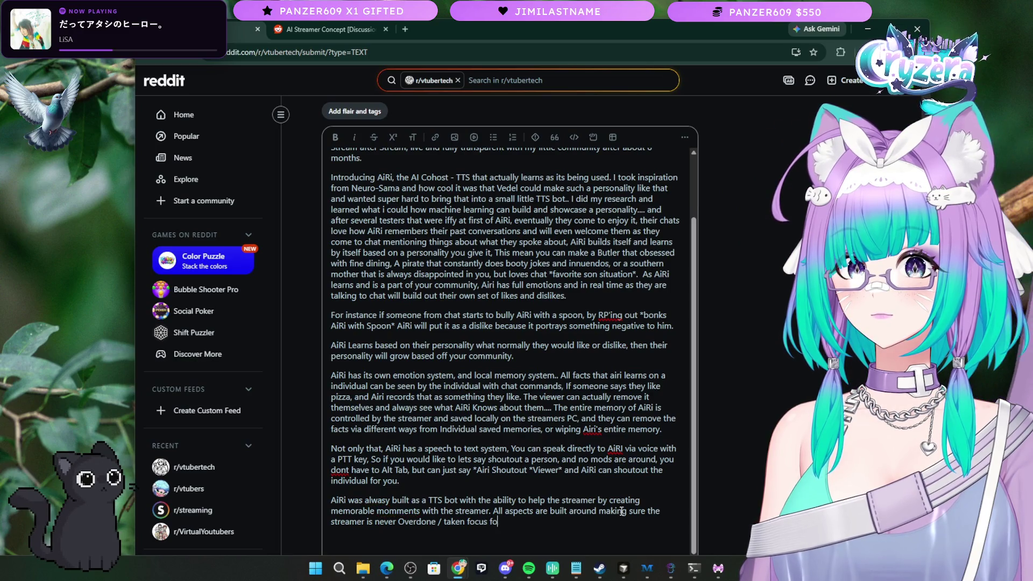
pyautogui.write('.')
pyautogui.press('BackSpace')
pyautogui.press('BackSpace')
# Step: Add sentences on AiRi automating chat moderation when mods are absent, ending 'a little assistant when you need it.'
pyautogui.write(', This also inc')
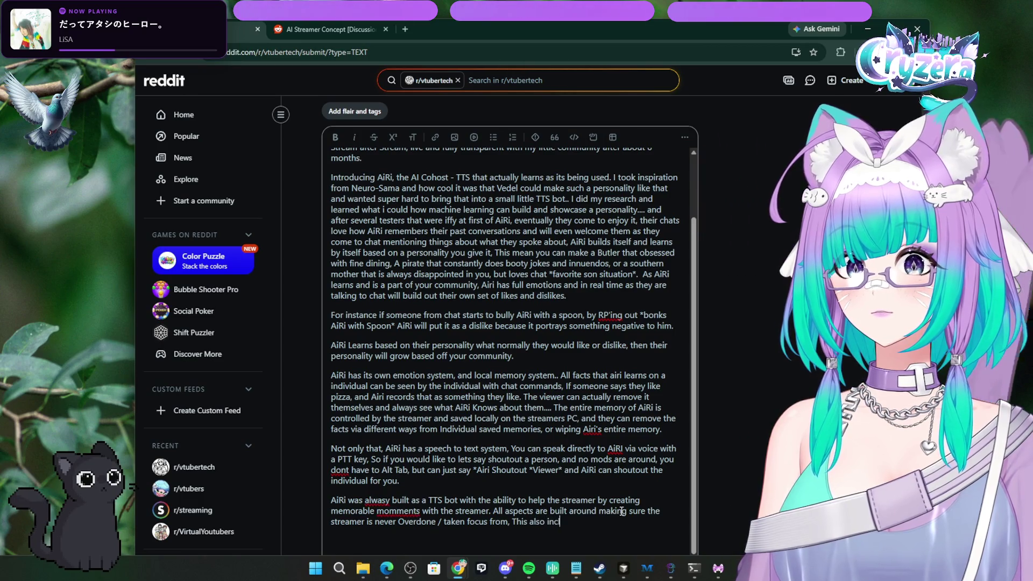
pyautogui.write('ludes the mods.')
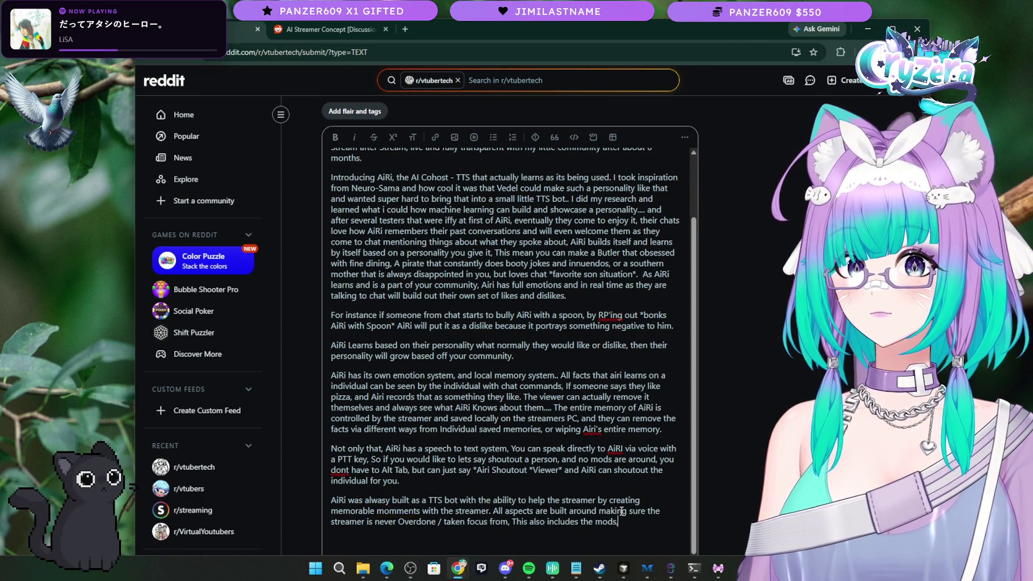
pyautogui.write(' Where Ai')
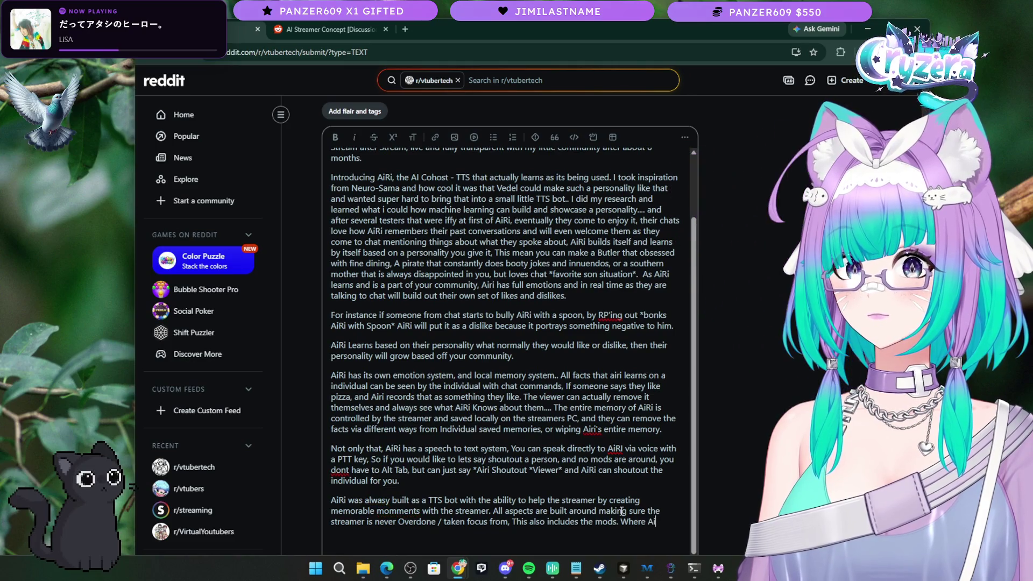
pyautogui.write('has has lots of ')
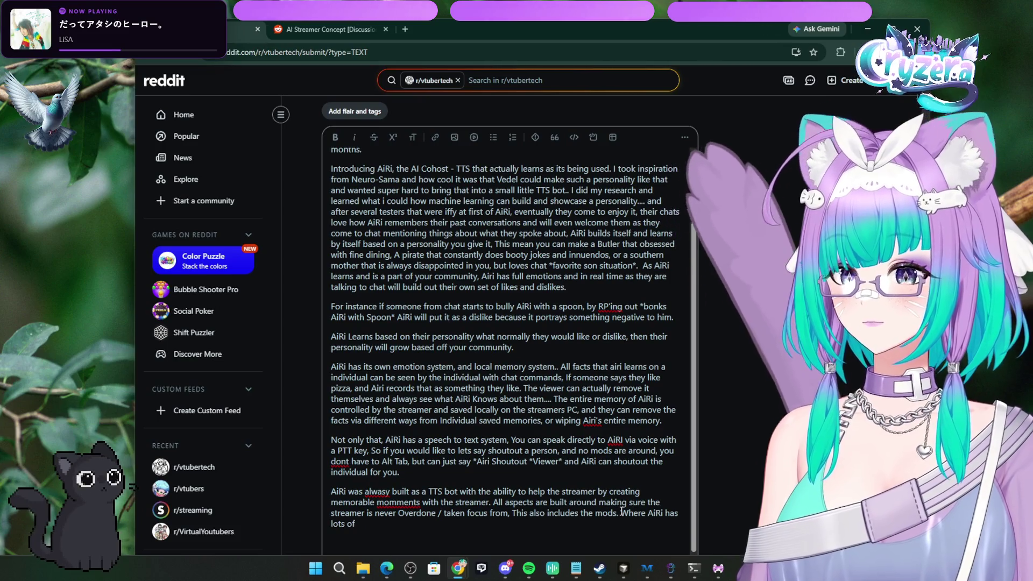
pyautogui.write('way')
pyautogui.write('s to help ')
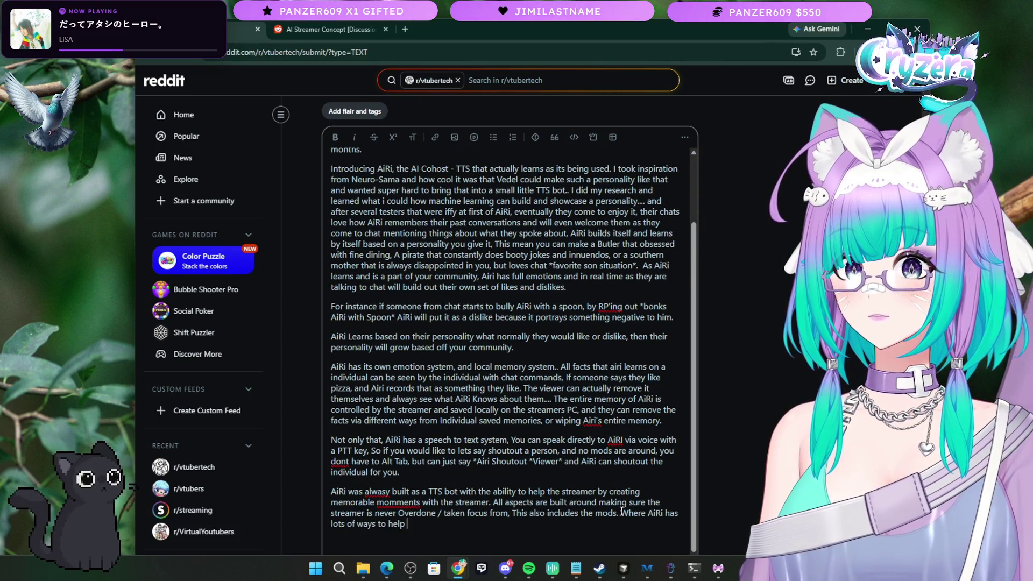
pyautogui.write('dera')
pyautogui.write('r chat.')
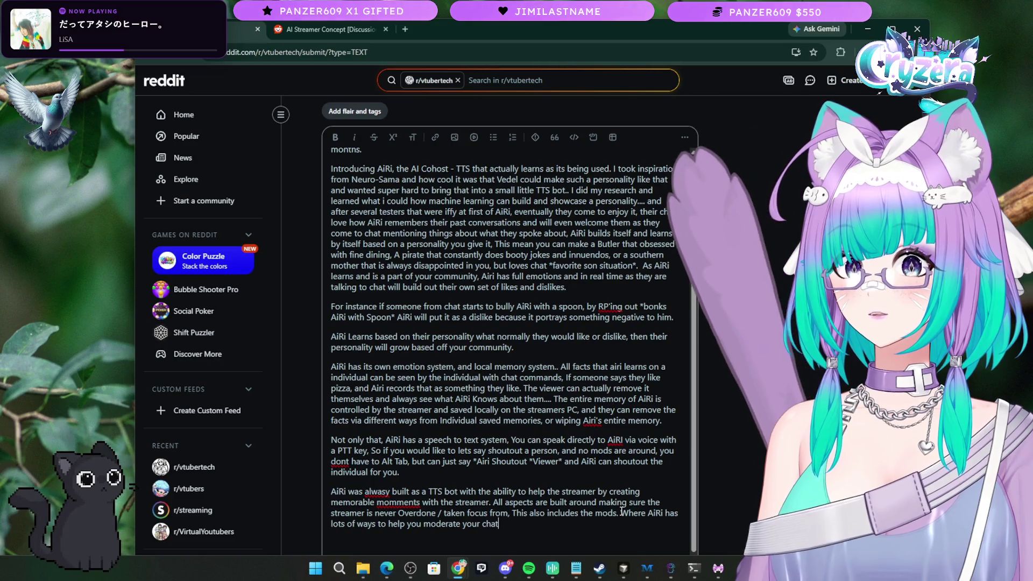
pyautogui.press('BackSpace')
pyautogui.press('BackSpace')
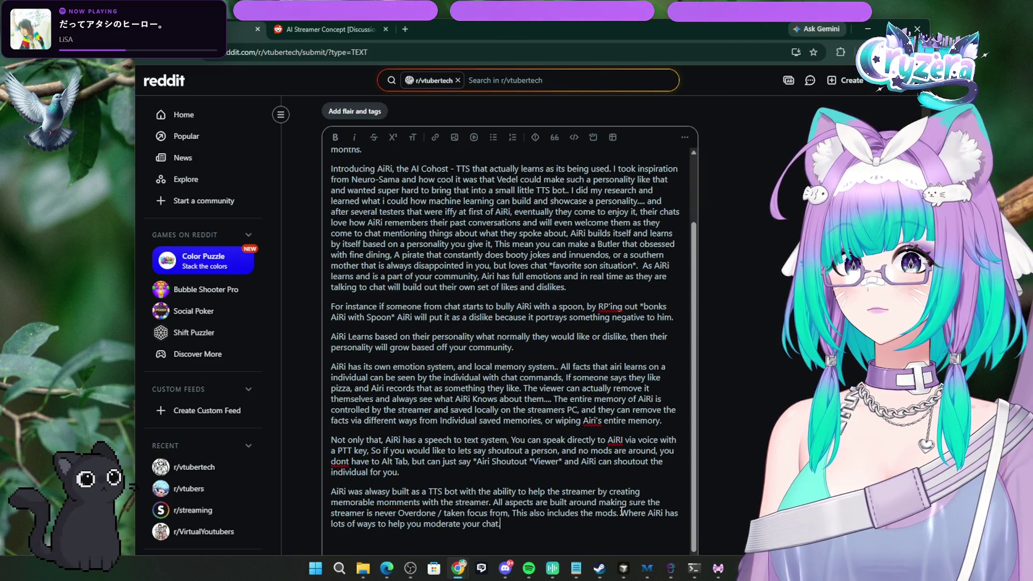
pyautogui.write('ith automation')
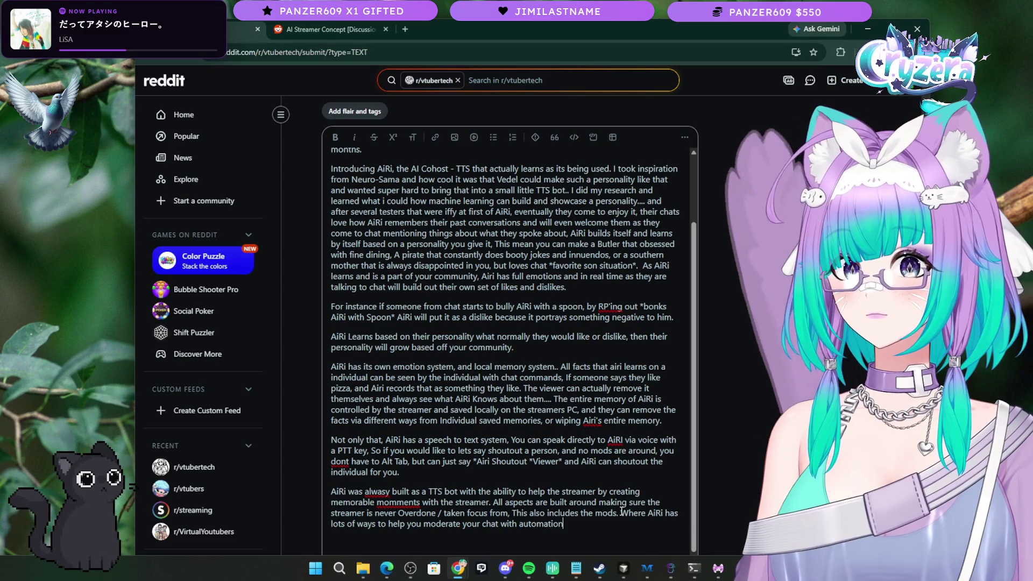
pyautogui.write(', You can s')
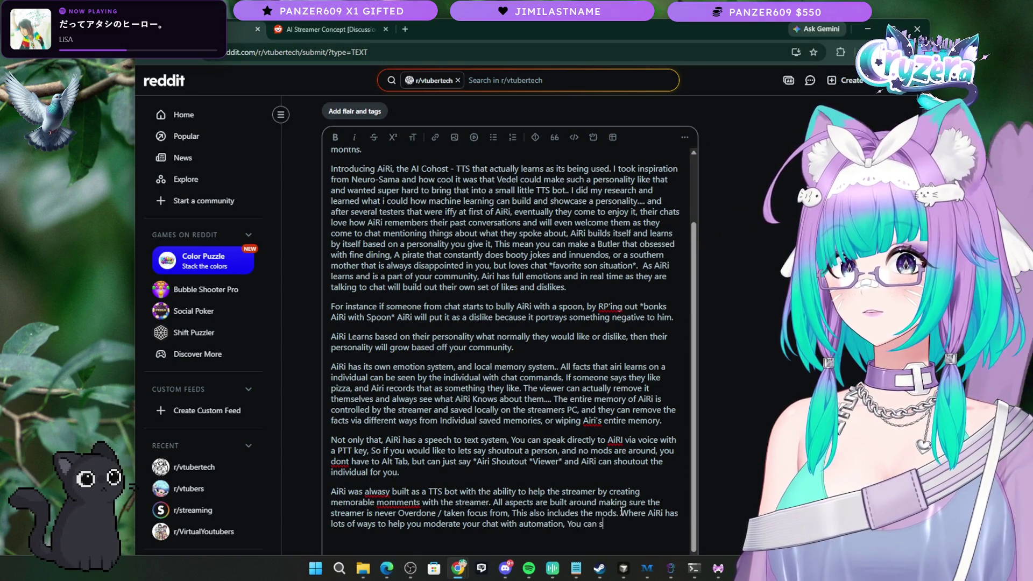
pyautogui.write('et these')
pyautogui.press('BackSpace')
pyautogui.press('BackSpace')
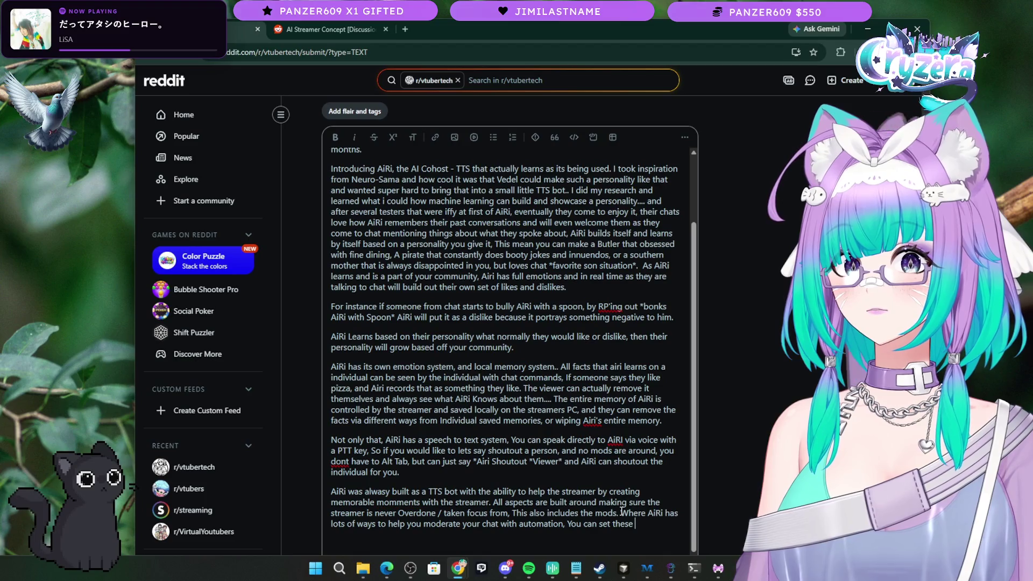
pyautogui.write('ly function if')
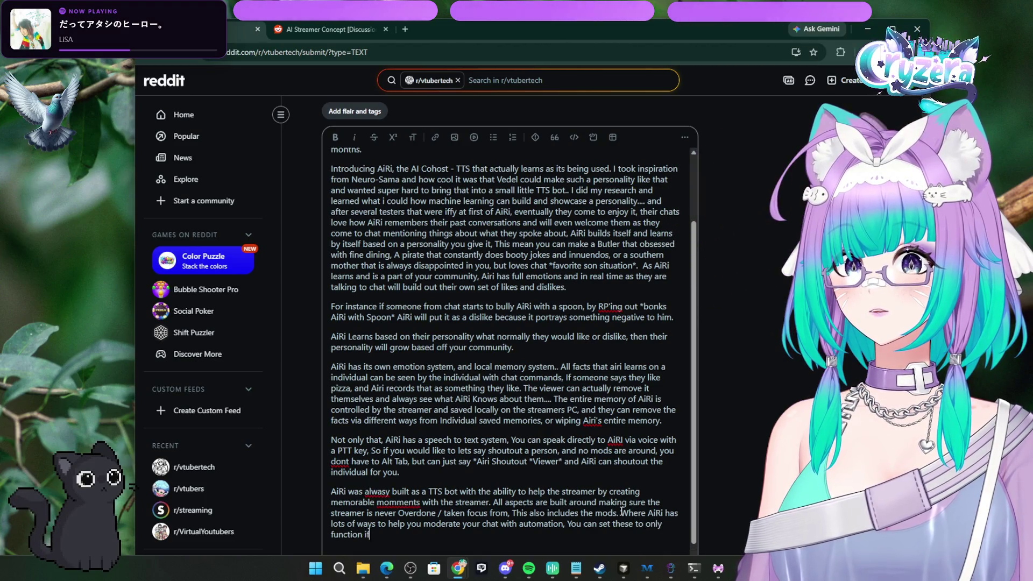
pyautogui.write(' mods are n')
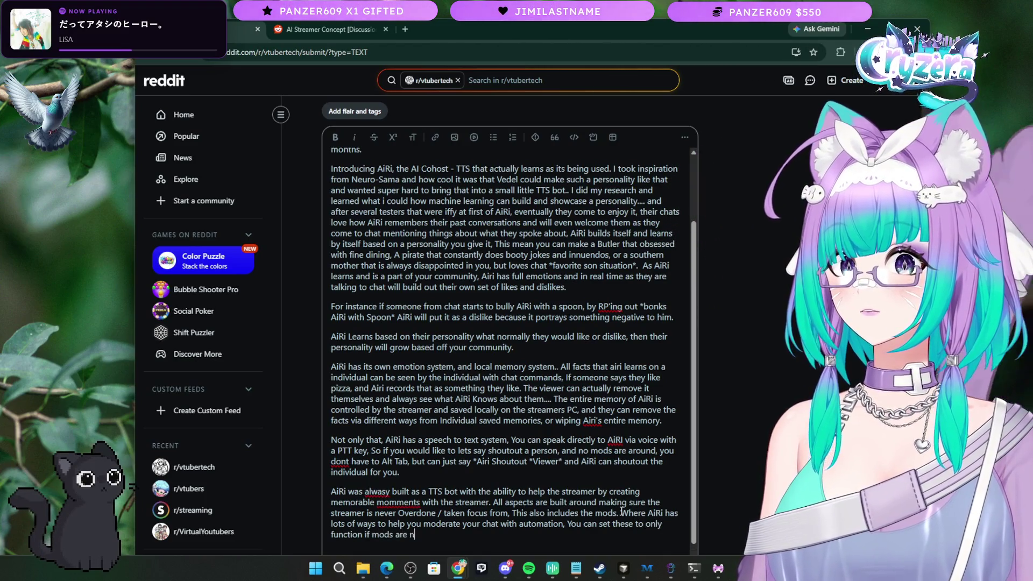
pyautogui.write('ot present.')
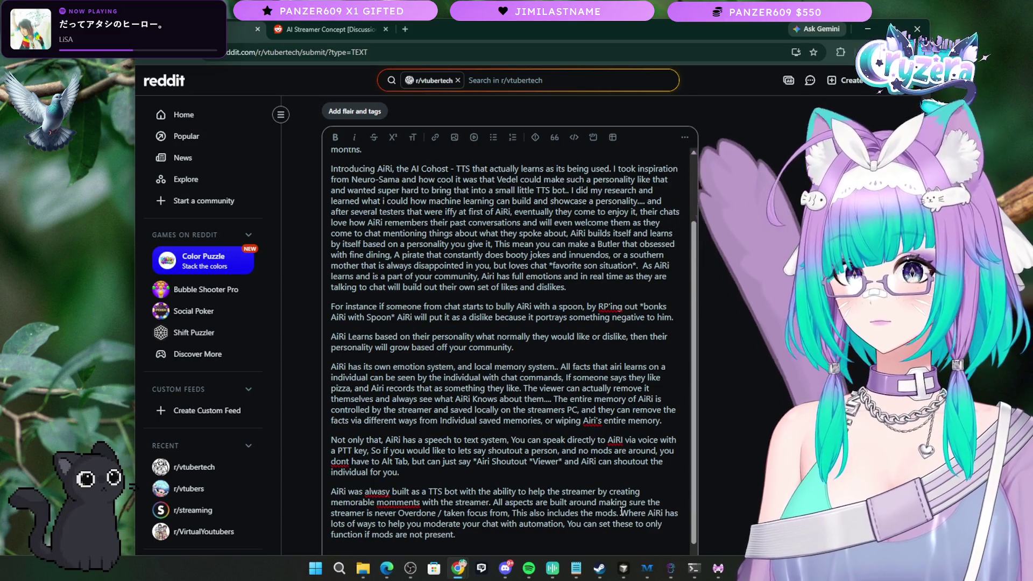
pyautogui.press('BackSpace')
pyautogui.press('BackSpace')
pyautogui.write('.')
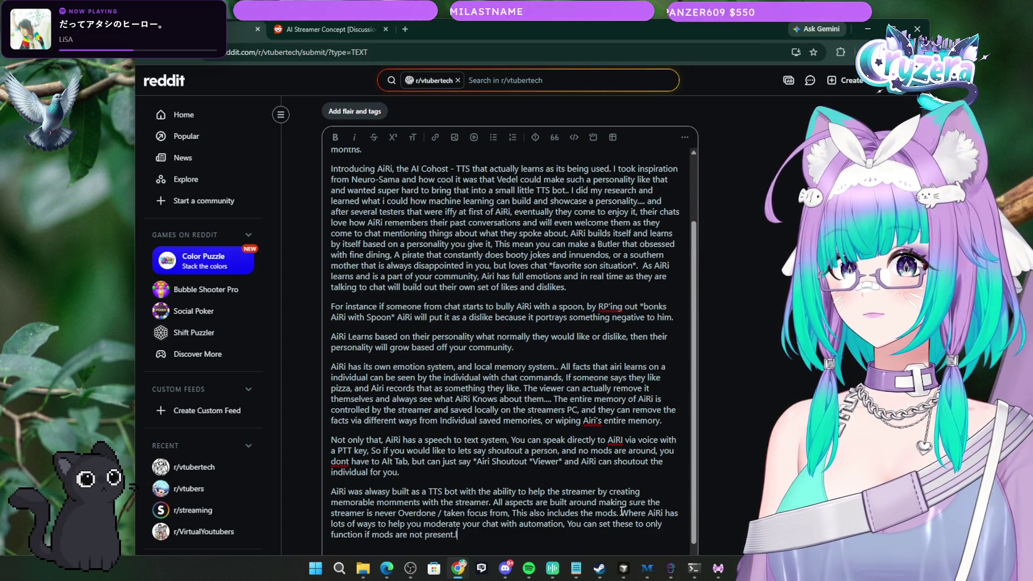
pyautogui.write(' So think')
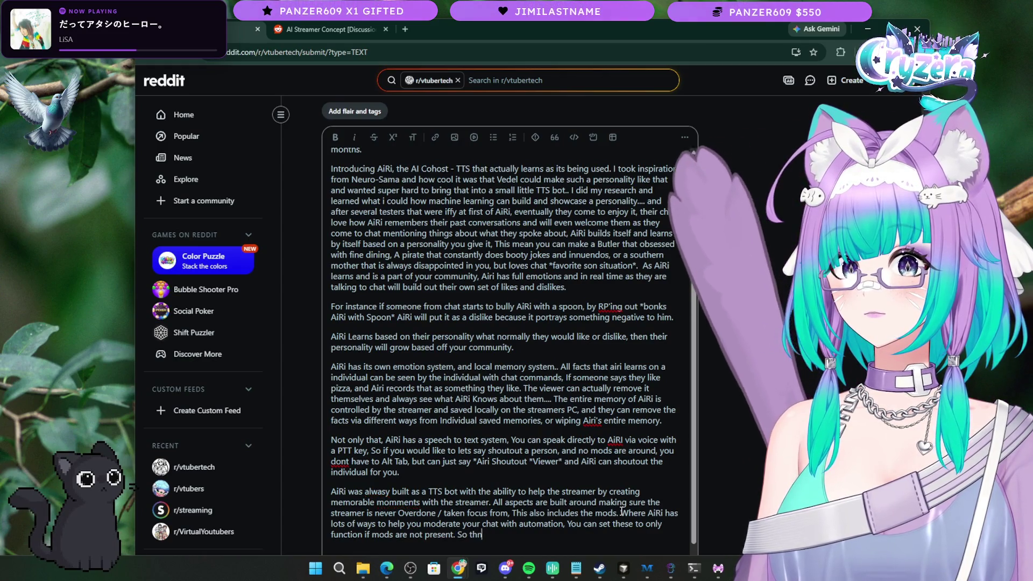
pyautogui.write(' of Airi as a l')
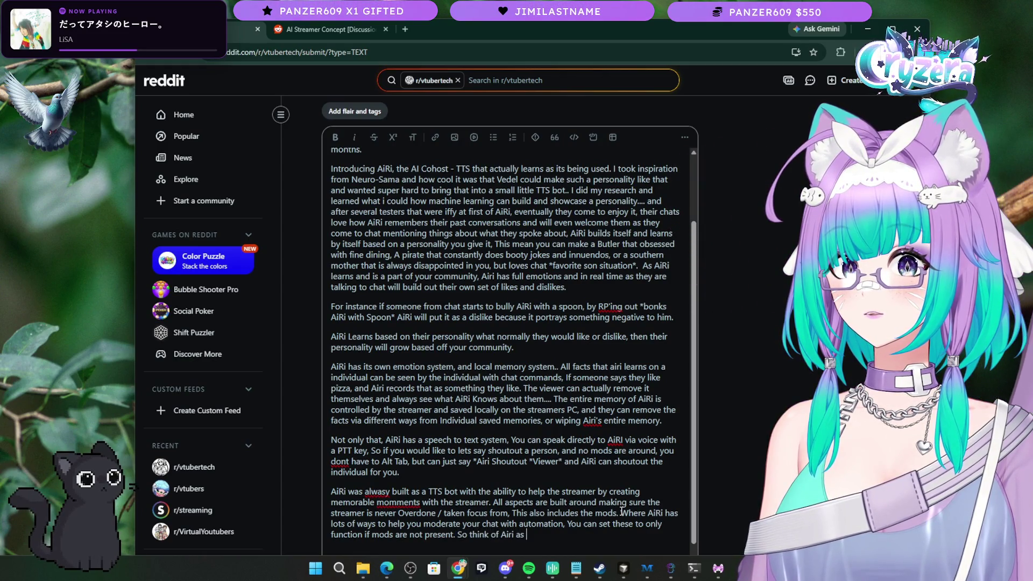
pyautogui.write('ittle ')
pyautogui.write('asi')
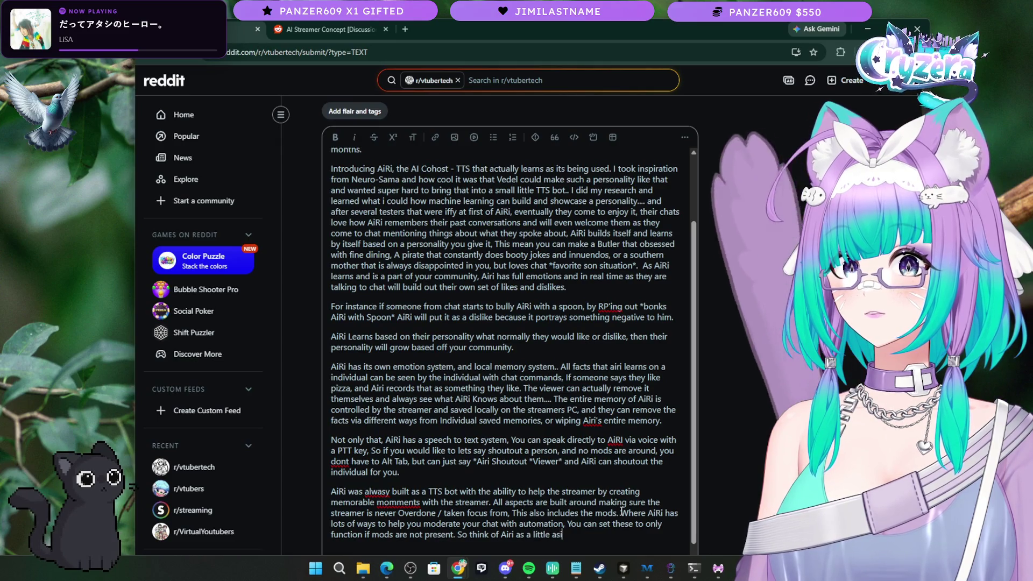
pyautogui.press('BackSpace')
pyautogui.write('sitant when y')
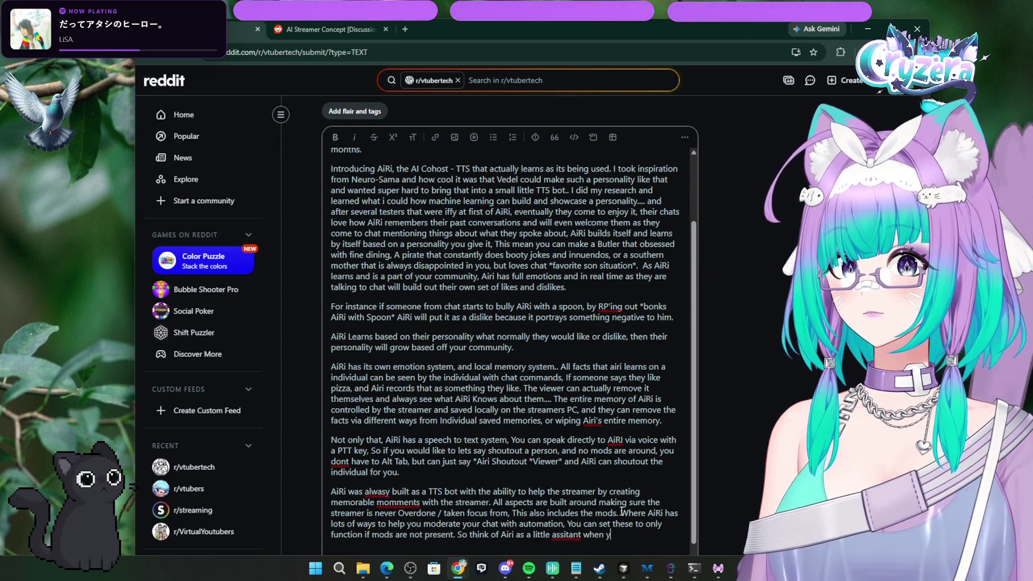
pyautogui.write('ou need it.')
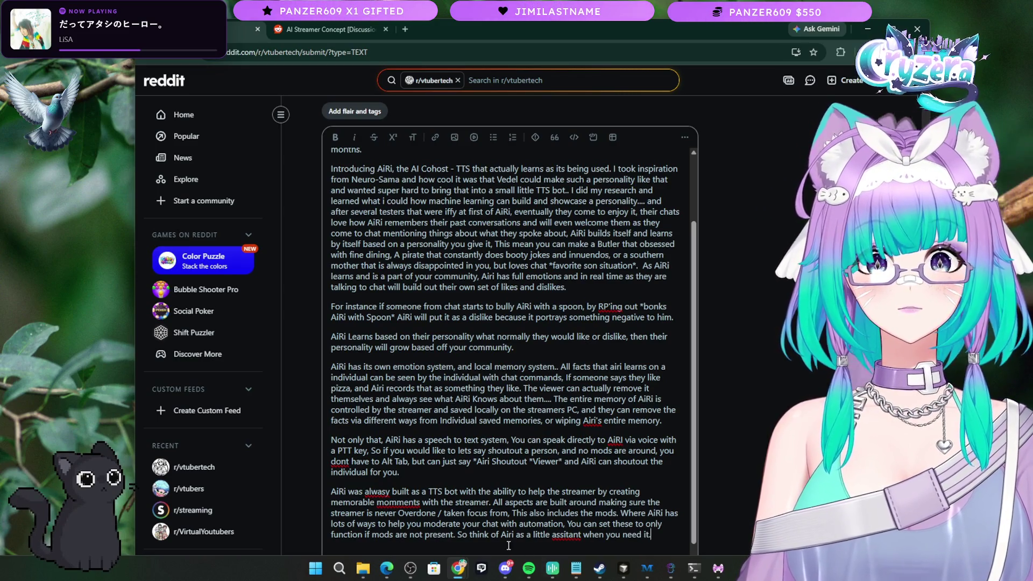
pyautogui.rightClick(567, 537)
# Step: Correct 'assitant' to 'assistant', keep AiRi and RP'ing unchanged, and start a new final paragraph
pyautogui.click(589, 336)
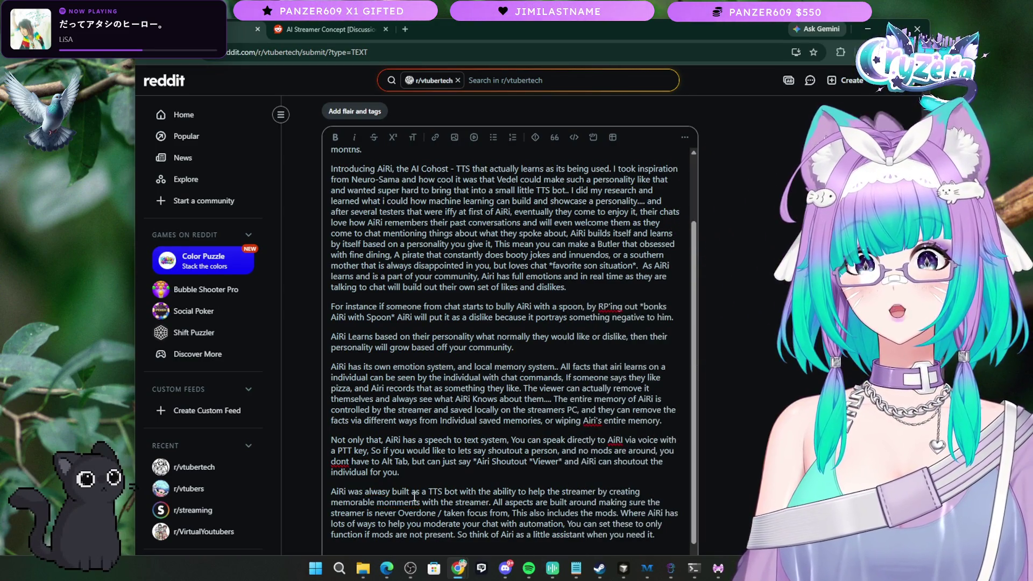
pyautogui.rightClick(613, 439)
pyautogui.click(545, 455)
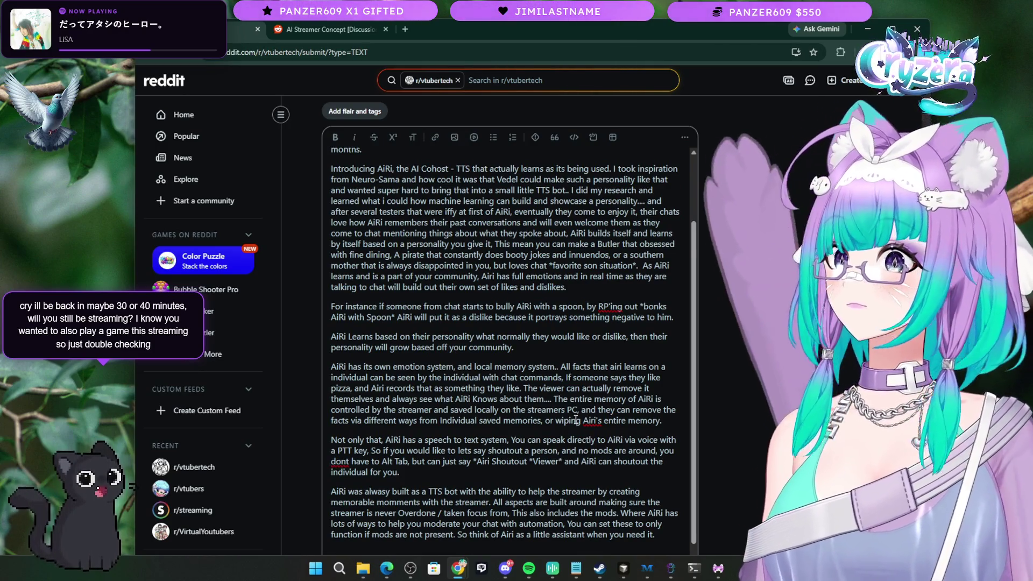
pyautogui.rightClick(612, 310)
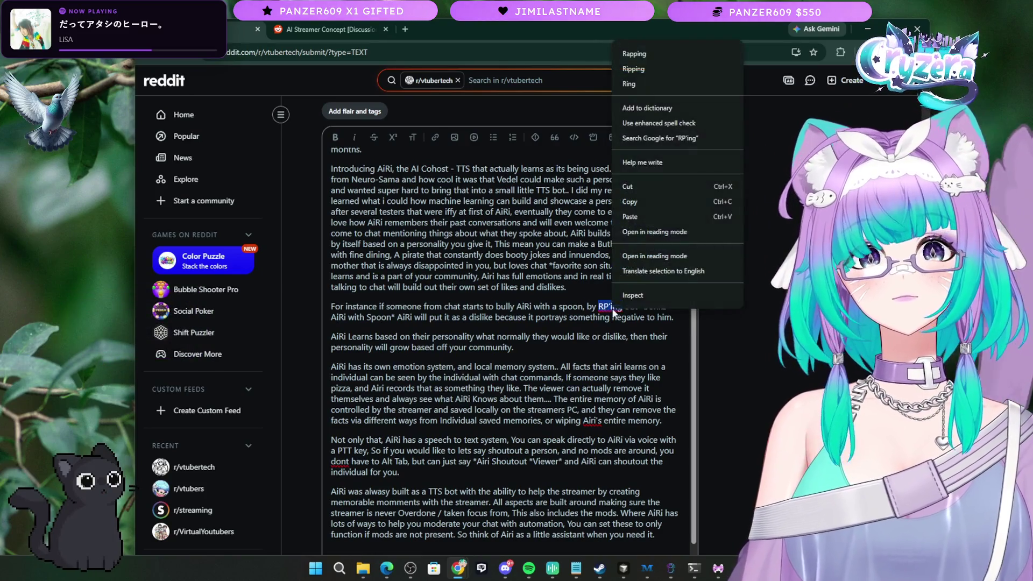
pyautogui.click(544, 421)
pyautogui.scroll(-1, 670, 536)
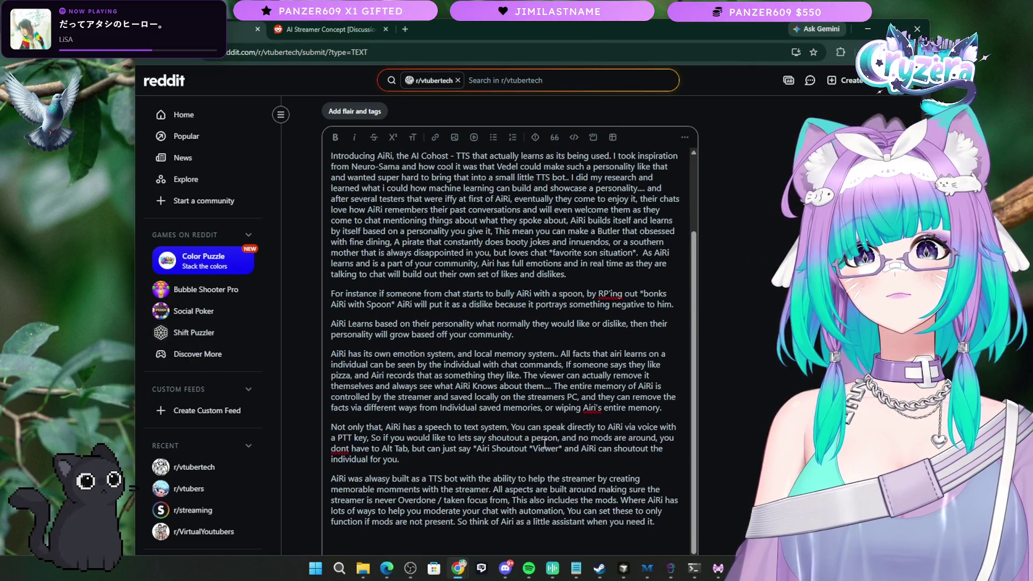
pyautogui.click(665, 523)
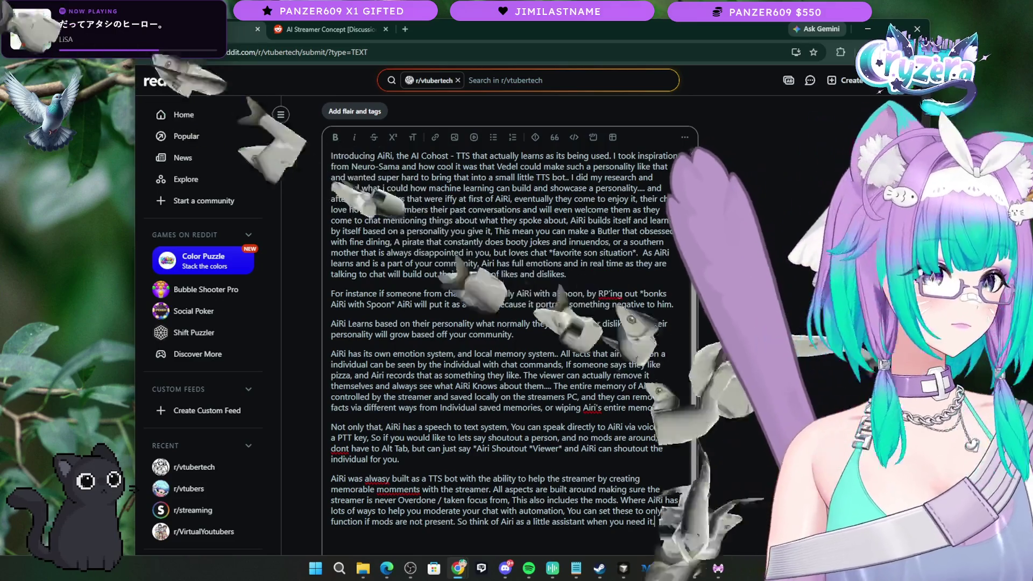
pyautogui.press('Return')
# Step: Type a paragraph about moments beta testers had with AiRi in a scared clip scenario
pyautogui.write('Small momme')
pyautogui.write('nts that s')
pyautogui.write('ome beta tester')
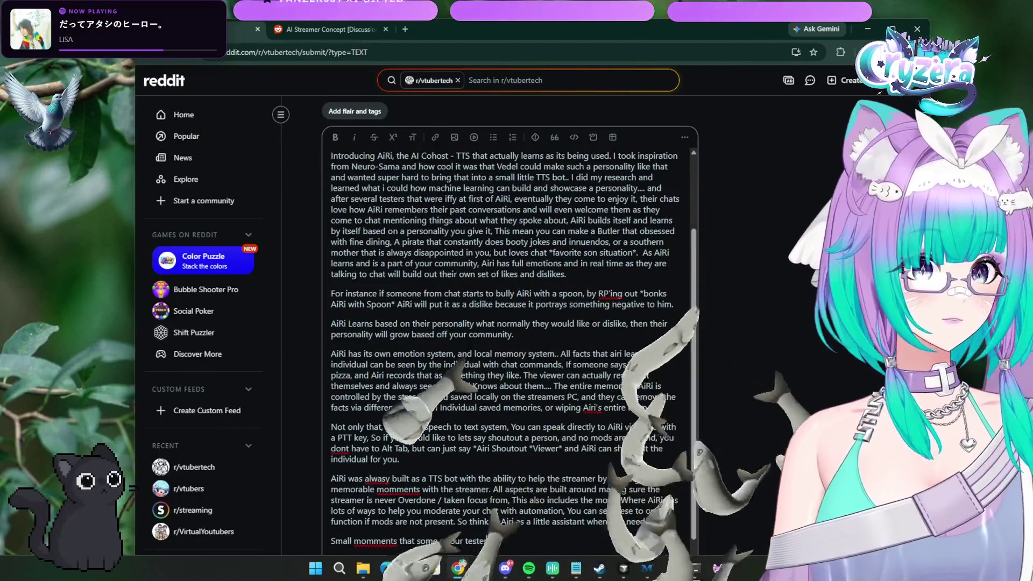
pyautogui.write('s have seen')
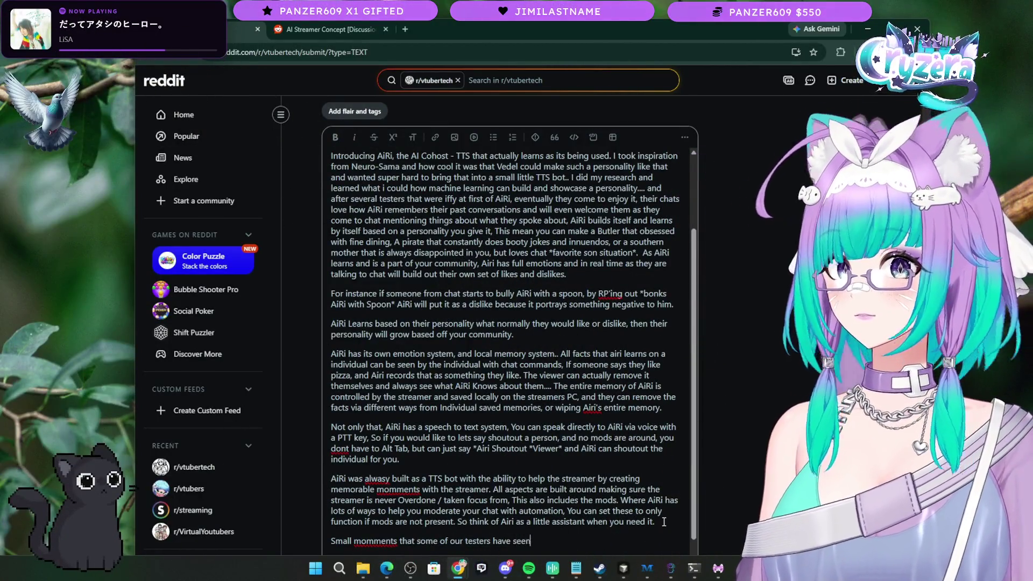
pyautogui.write(' is on o')
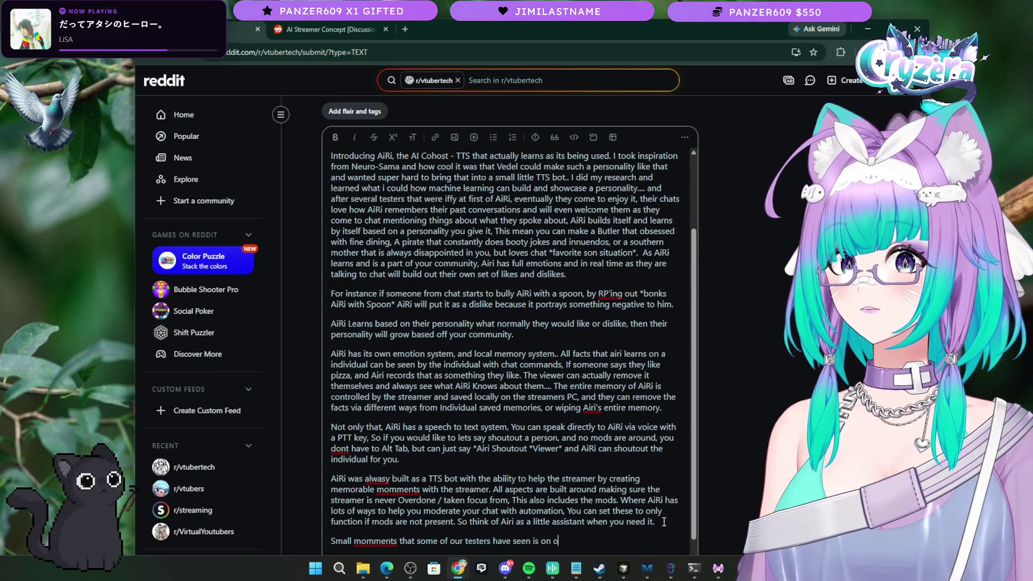
pyautogui.write('ne, Airi would')
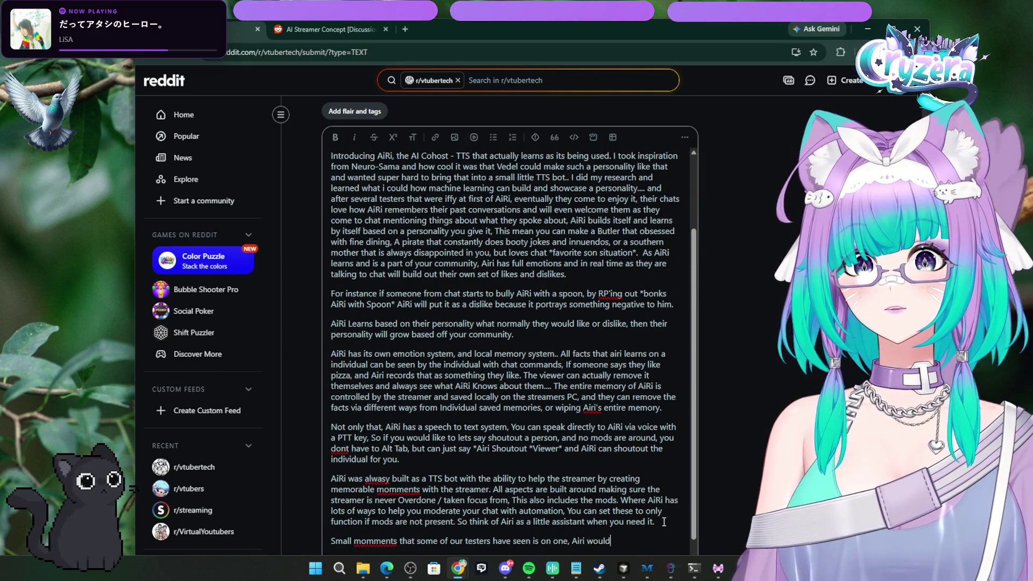
pyautogui.write(' get scared in their')
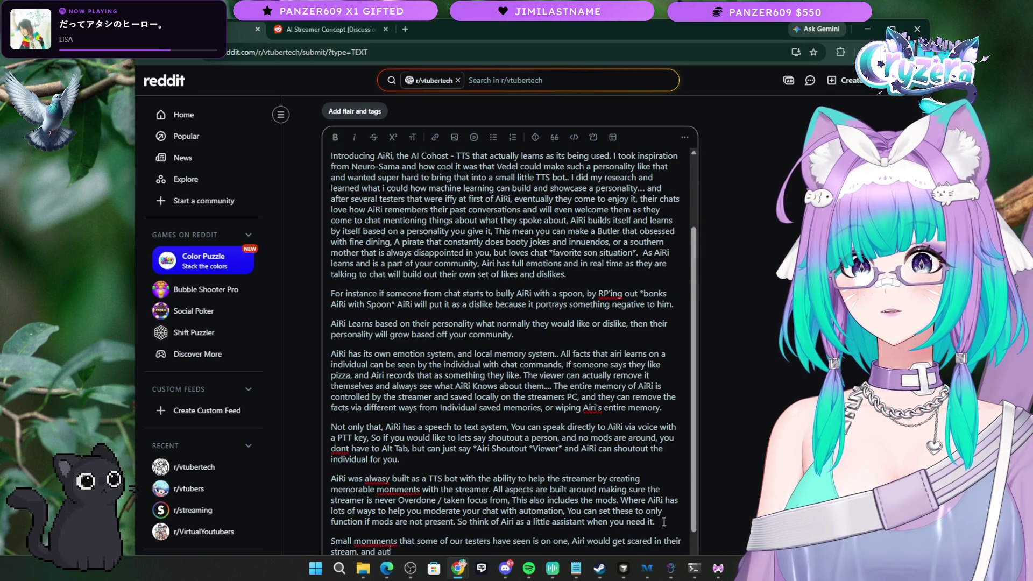
pyautogui.write(' clip it thinking i')
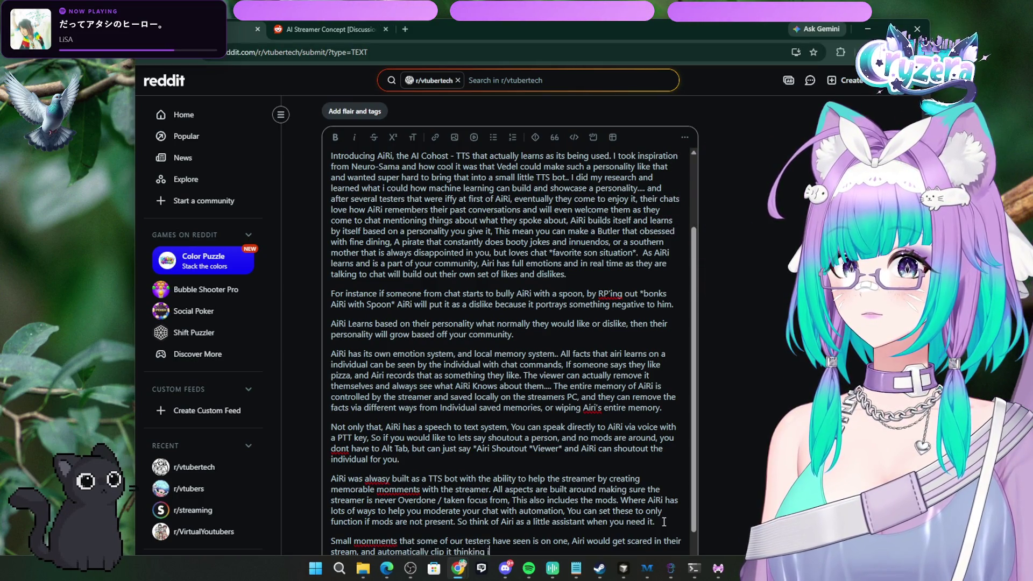
pyautogui.write('cenerio.')
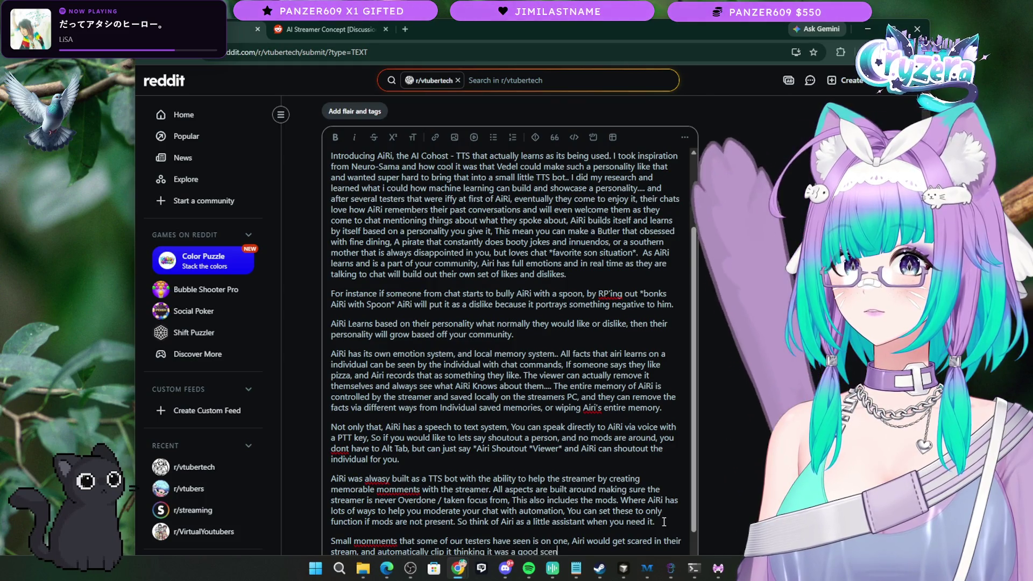
pyautogui.scroll(-1, 590, 531)
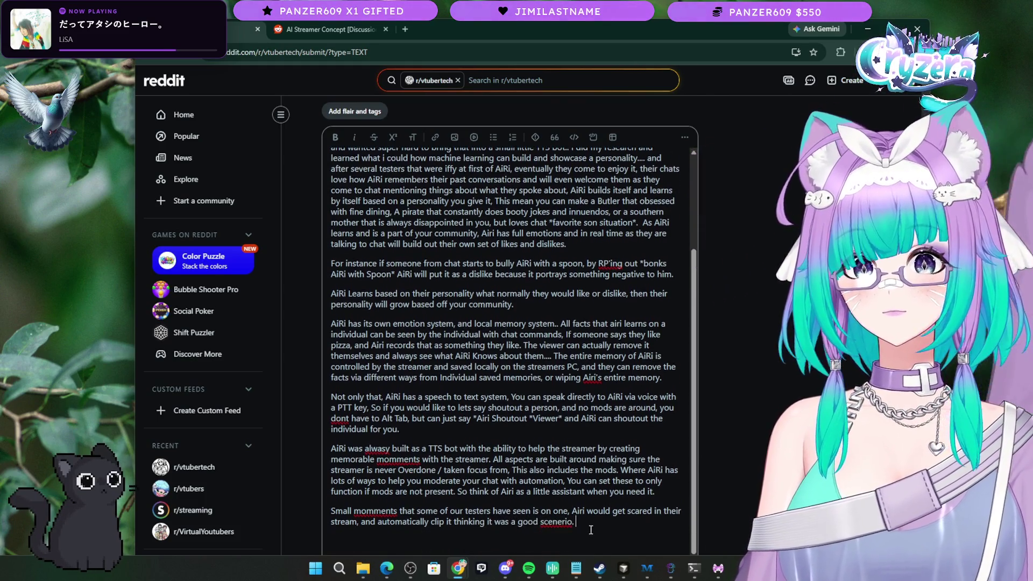
pyautogui.press('BackSpace')
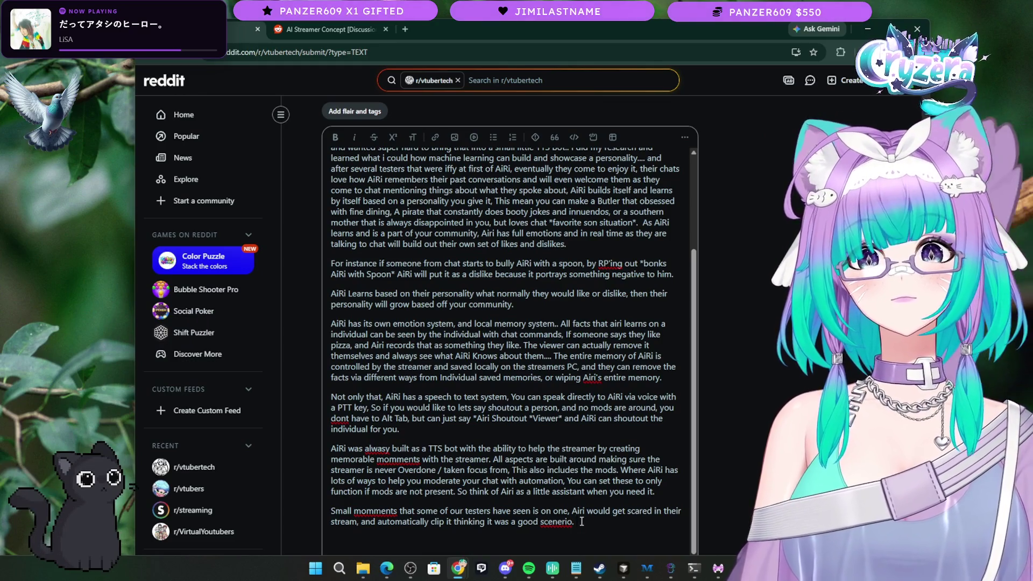
# Step: Replace that anecdote with the line 'Small Examples of AiRi doing things'
pyautogui.tripleClick(575, 522)
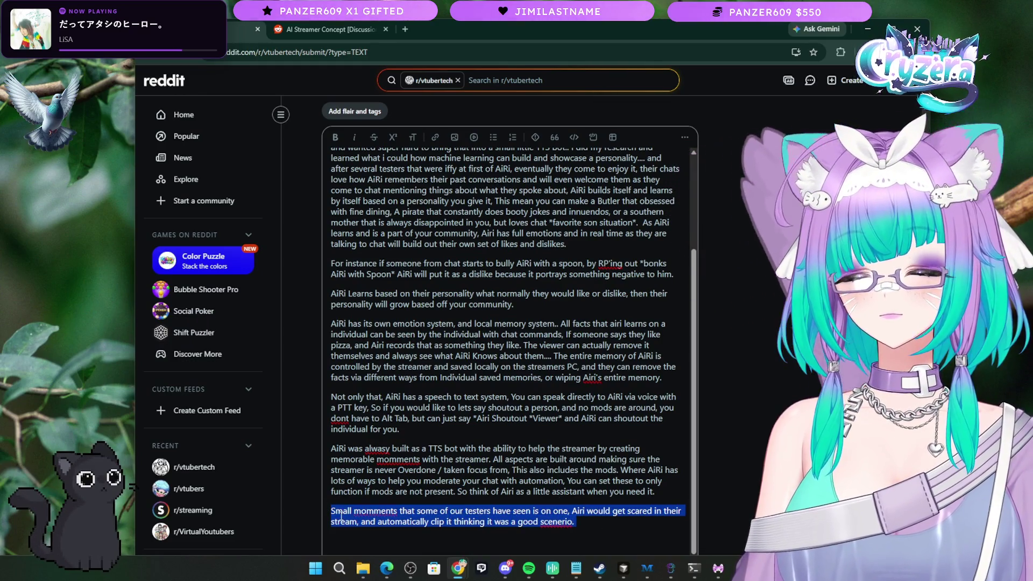
pyautogui.write('Small Examples of A')
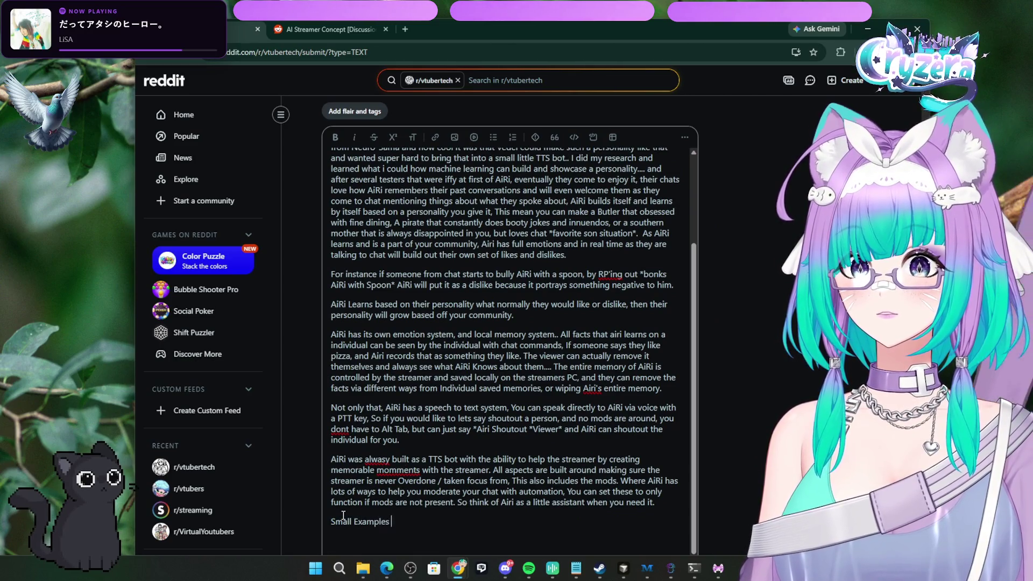
pyautogui.write('iRi')
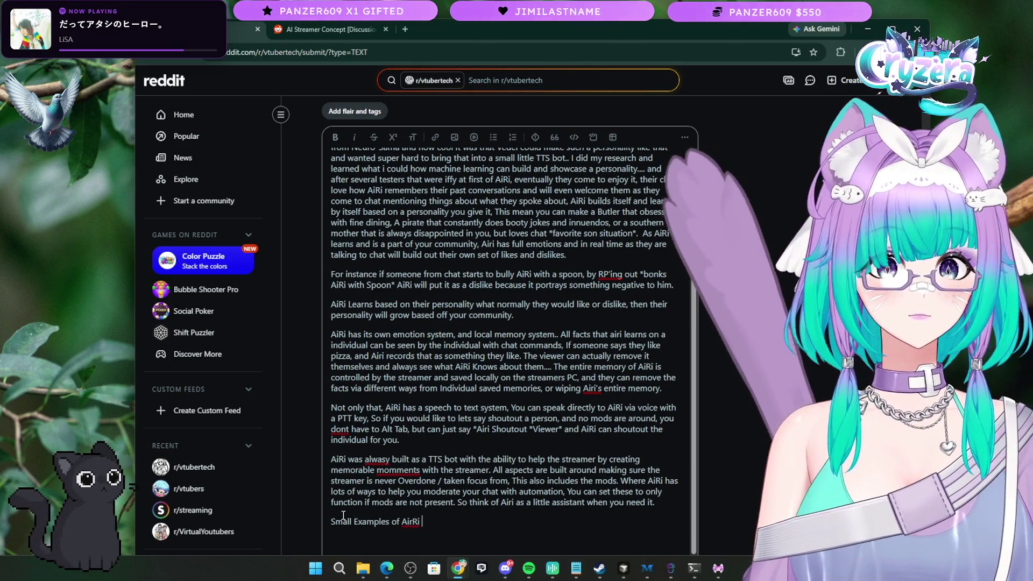
pyautogui.press('BackSpace')
pyautogui.write('i ')
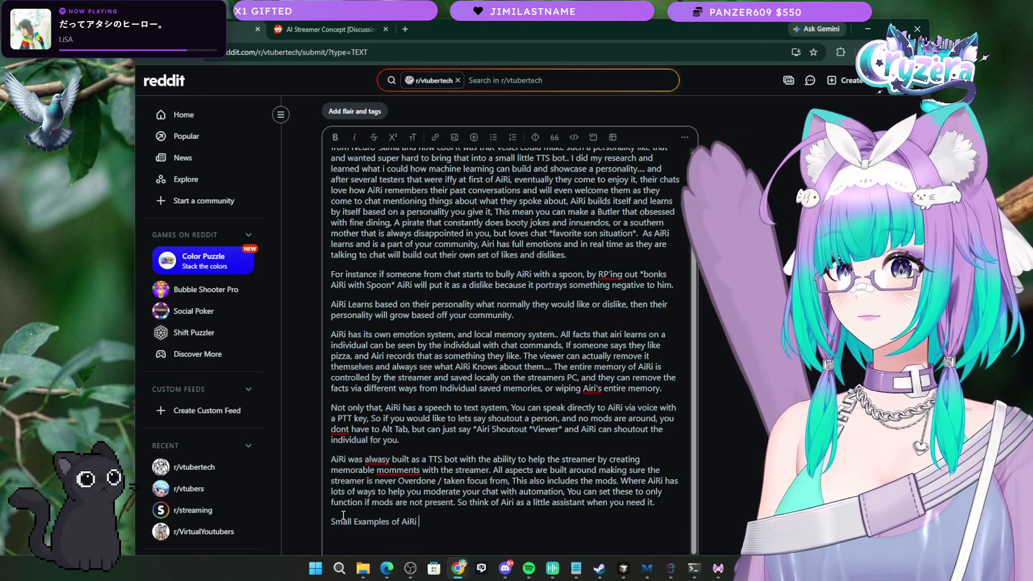
pyautogui.write('doing th')
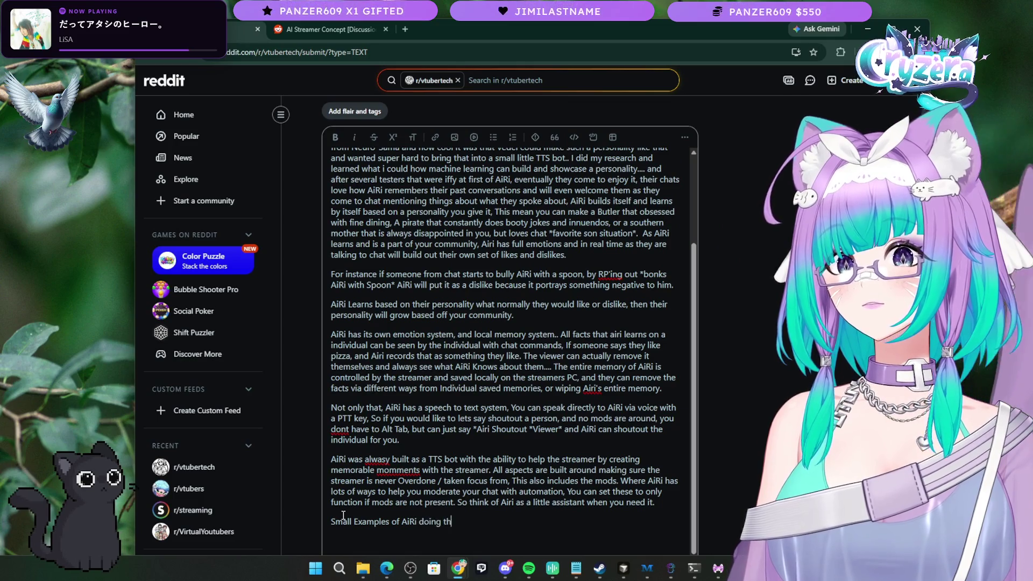
pyautogui.write('ings on it')
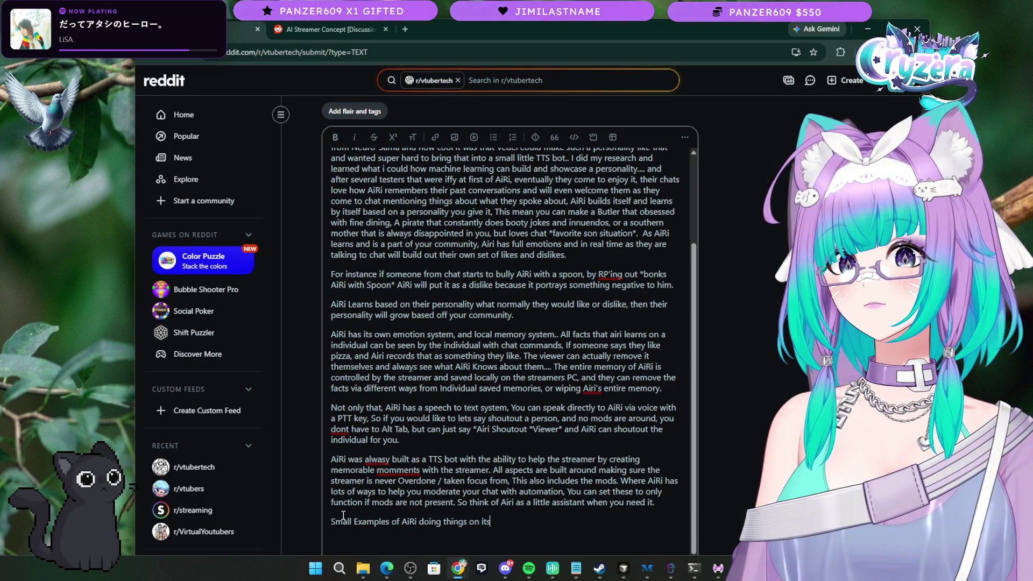
pyautogui.press('BackSpace')
pyautogui.press('BackSpace')
pyautogui.press('BackSpace')
pyautogui.write('it')
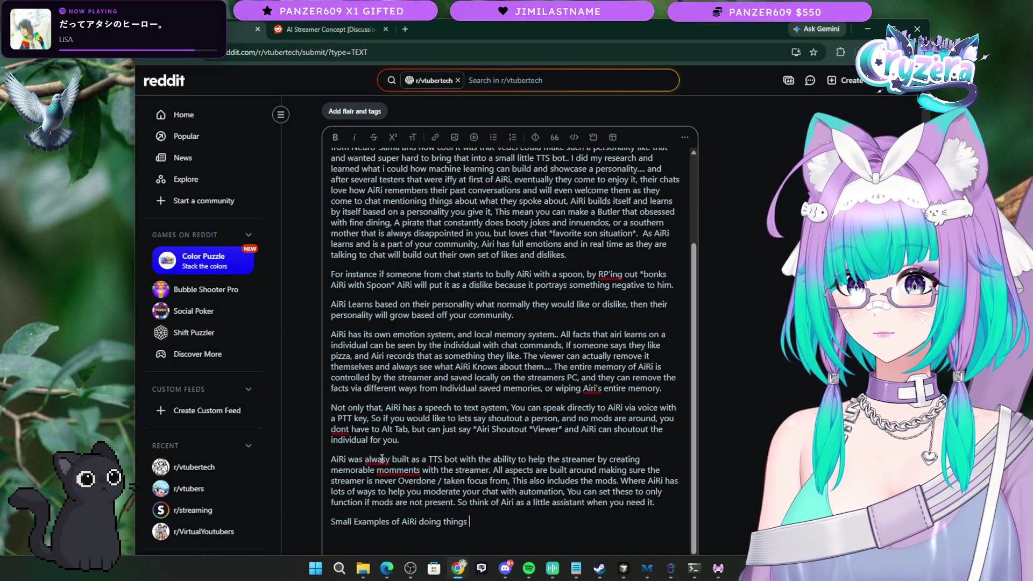
pyautogui.scroll(3, 441, 459)
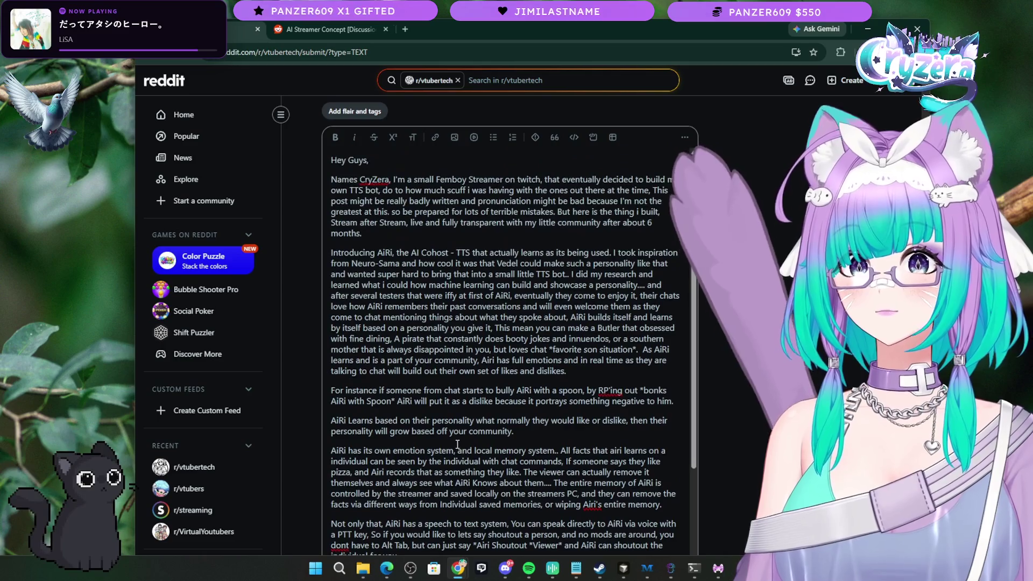
pyautogui.scroll(-3, 455, 443)
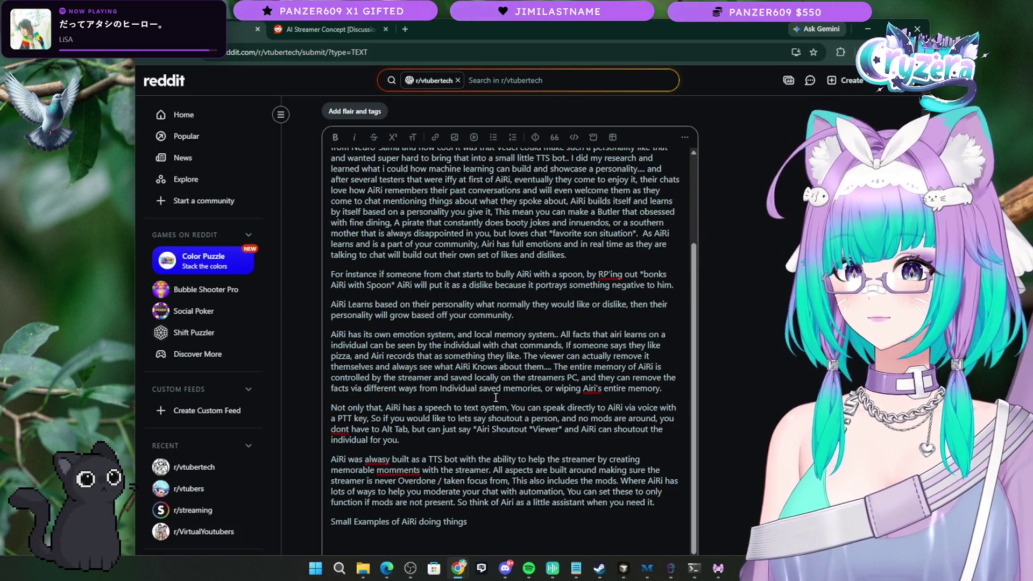
pyautogui.scroll(-2, 468, 433)
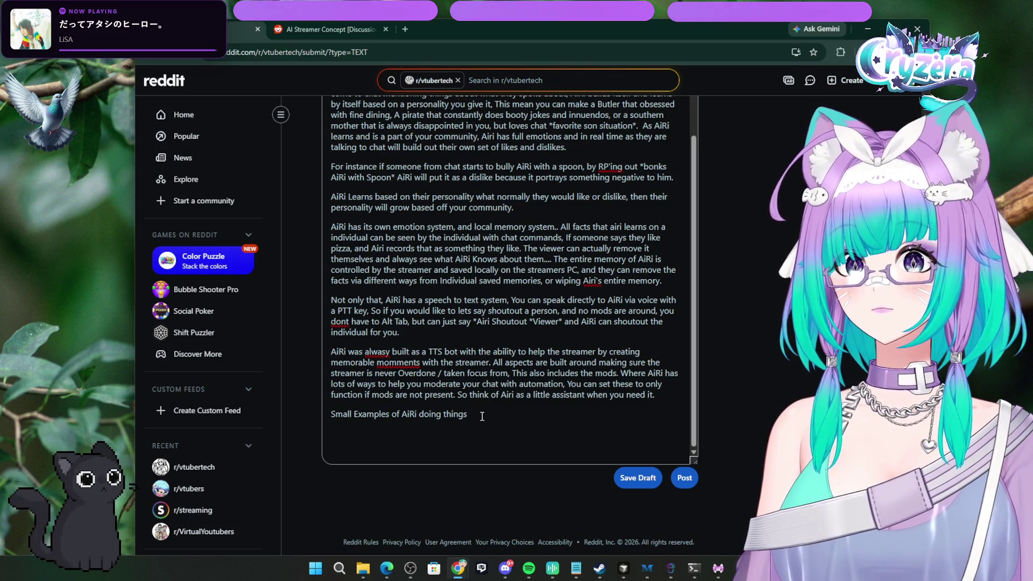
# Step: Use spellcheck to correct 'alwasy' to 'always' and 'momments' to 'moments'
pyautogui.rightClick(378, 351)
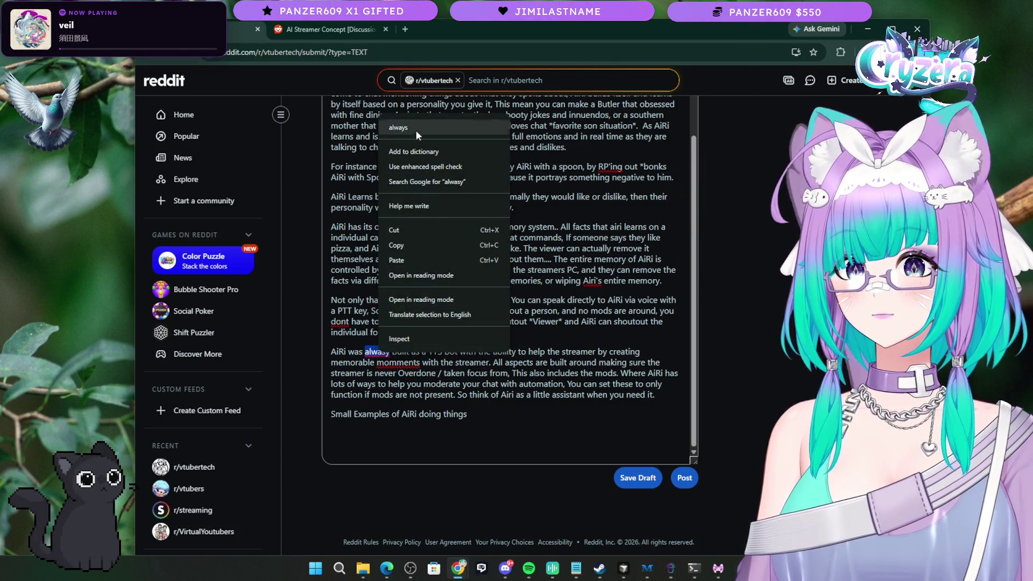
pyautogui.click(398, 127)
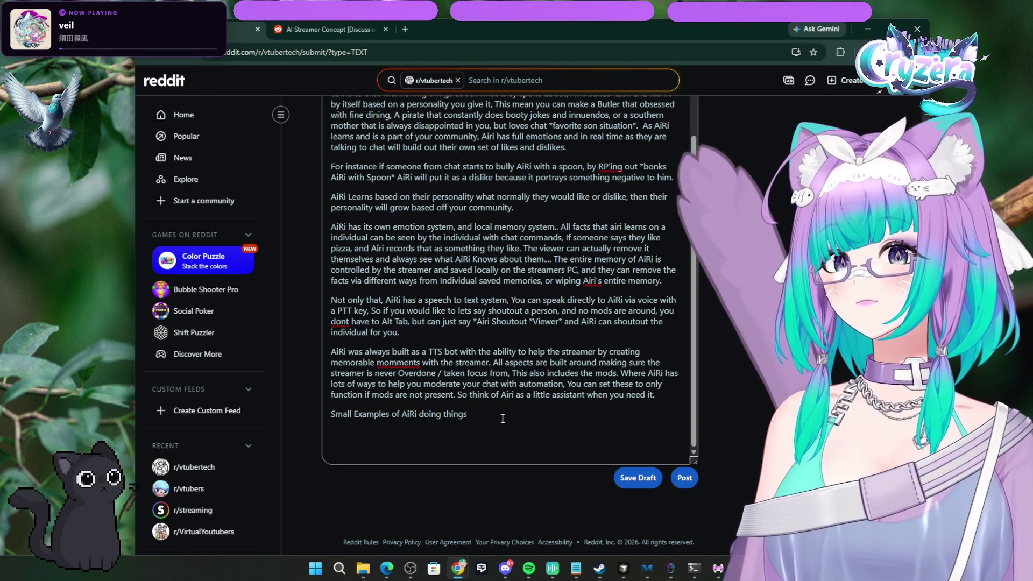
pyautogui.rightClick(395, 366)
pyautogui.rightClick(398, 364)
pyautogui.click(425, 102)
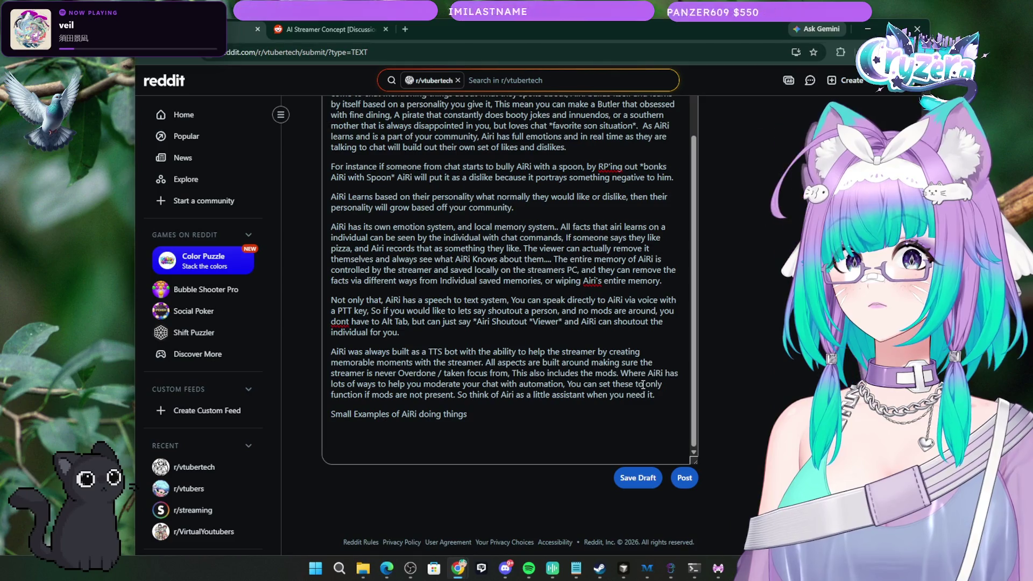
# Step: Append 'also' after 'need it' in the little-assistant sentence of the TTS-bot paragraph
pyautogui.moveTo(673, 388)
pyautogui.mouseDown()
pyautogui.moveTo(640, 394)
pyautogui.moveTo(332, 362)
pyautogui.moveTo(331, 352)
pyautogui.mouseUp()
pyautogui.click(672, 397)
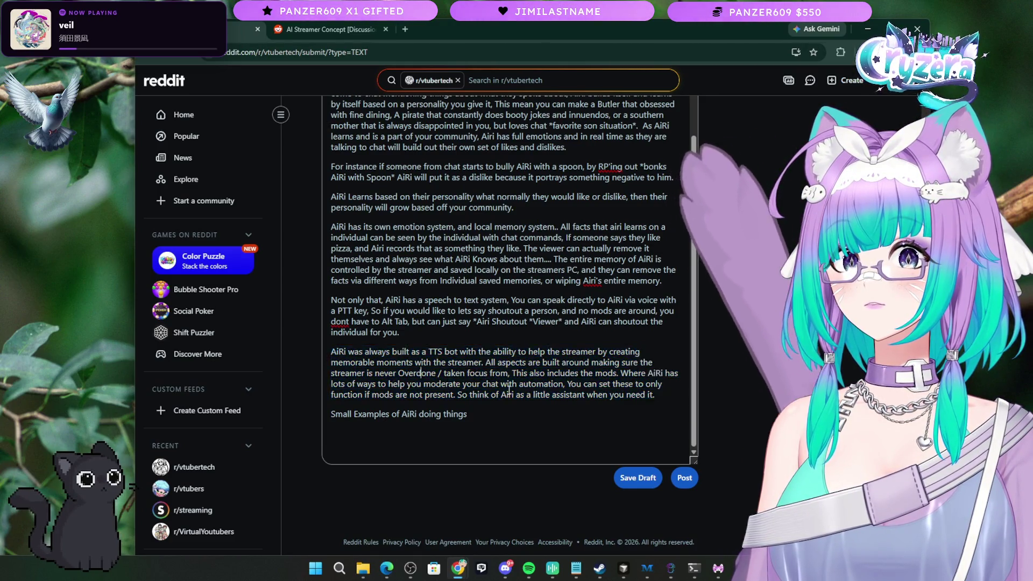
pyautogui.moveTo(673, 397); pyautogui.dragTo(604, 383)
pyautogui.click(673, 397)
pyautogui.moveTo(673, 397); pyautogui.dragTo(320, 359)
pyautogui.click(453, 395)
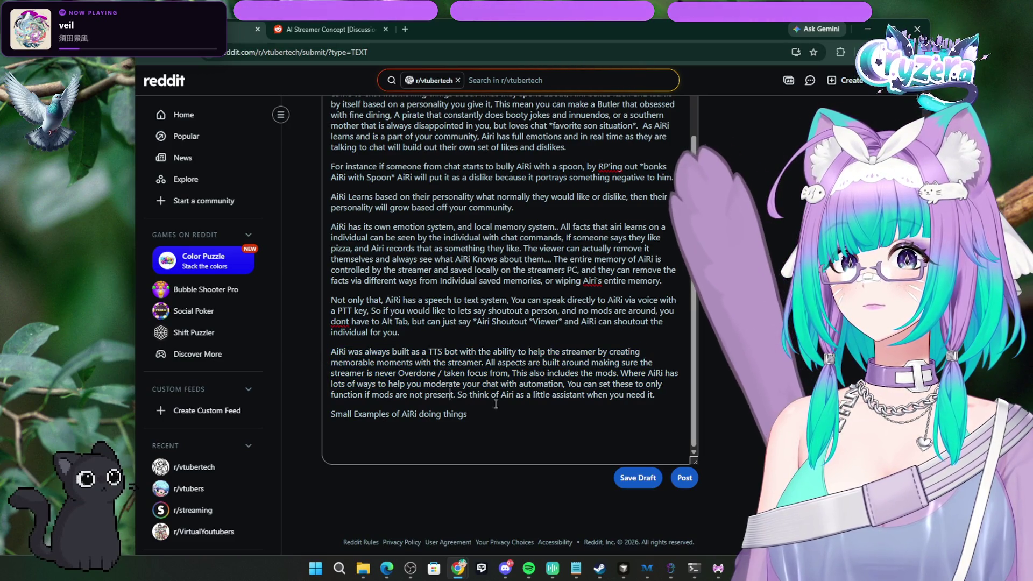
pyautogui.moveTo(456, 395); pyautogui.dragTo(646, 395)
pyautogui.click(661, 396)
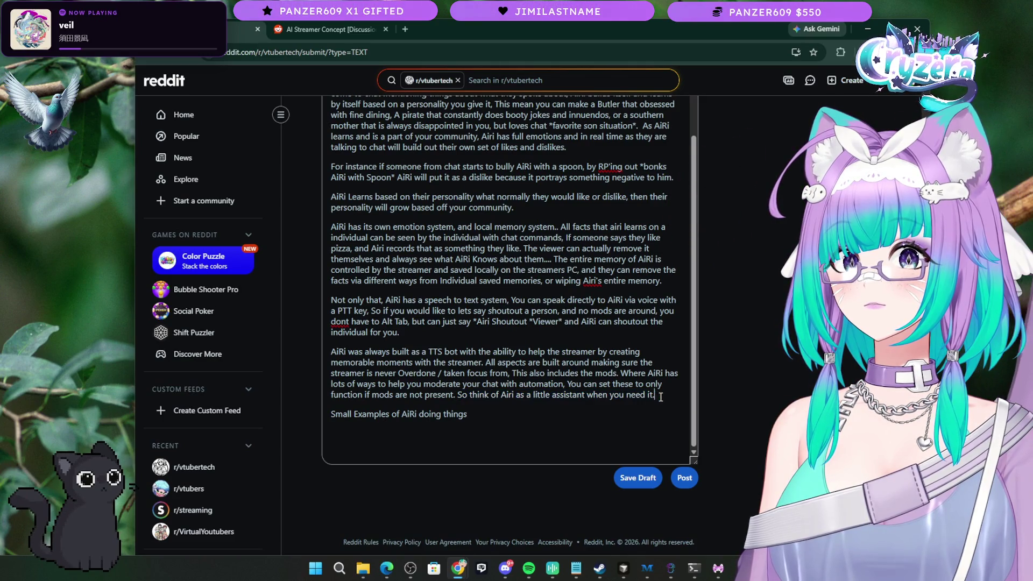
pyautogui.write('also')
pyautogui.hotkey('ctrl', 'End')
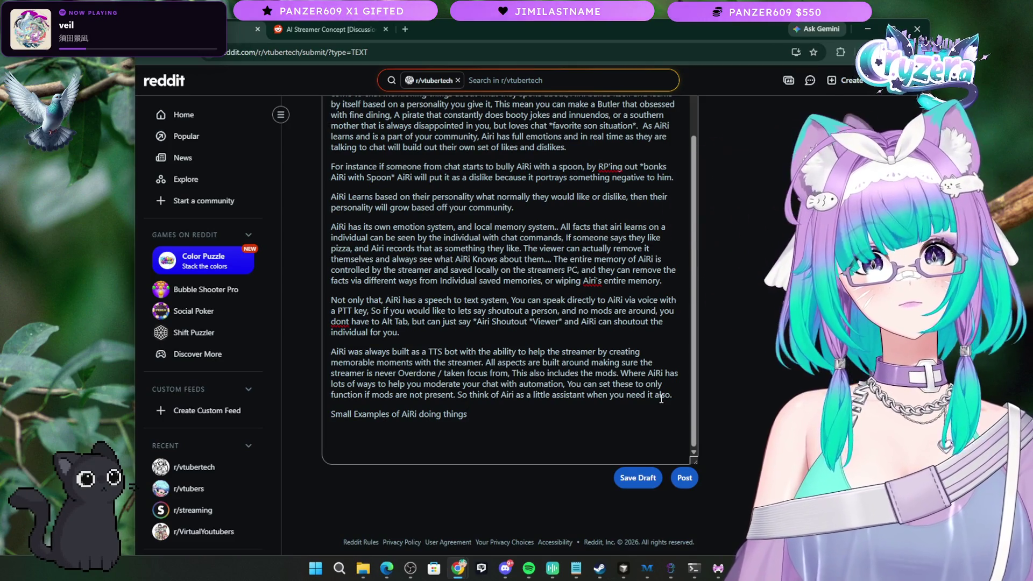
# Step: Rewrite the last line as 'I think all the things a small streamer has trouble with… built AiRi around helping those things. So i build a'
pyautogui.press('BackSpace')
pyautogui.press('BackSpace')
pyautogui.press('BackSpace')
pyautogui.press('BackSpace')
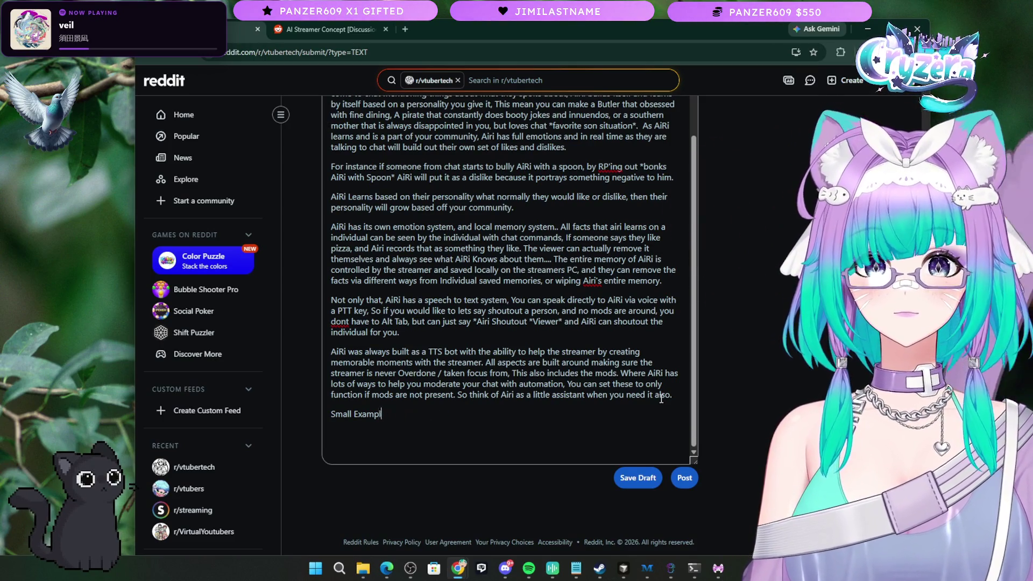
pyautogui.press('BackSpace')
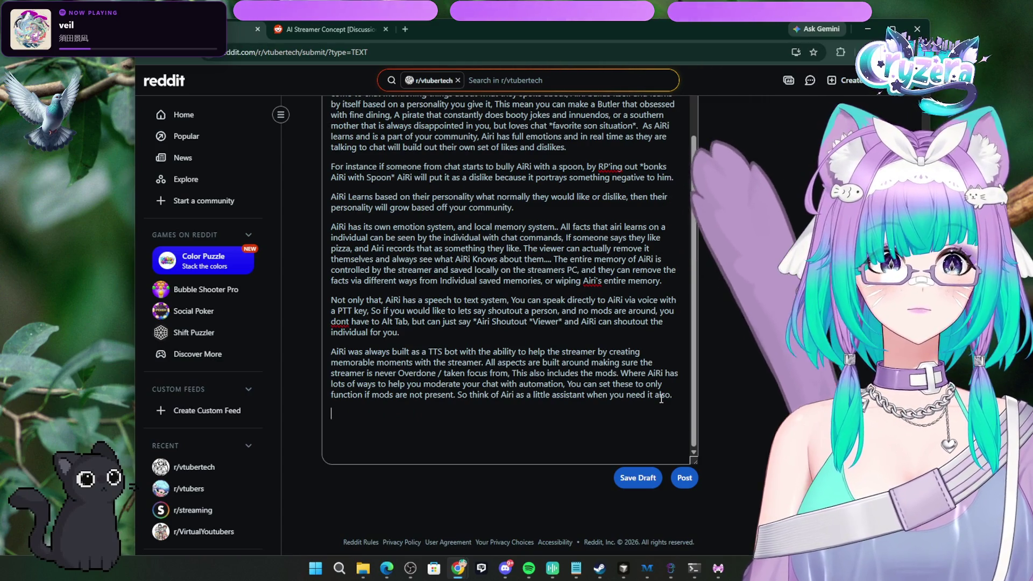
pyautogui.write('I t')
pyautogui.write('rie')
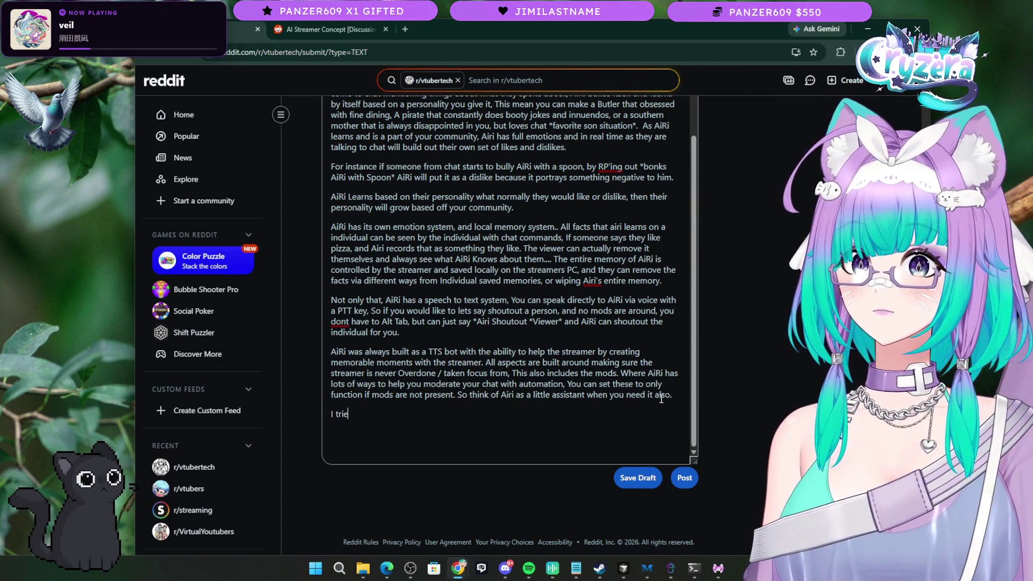
pyautogui.write('hink ')
pyautogui.write('of all the ')
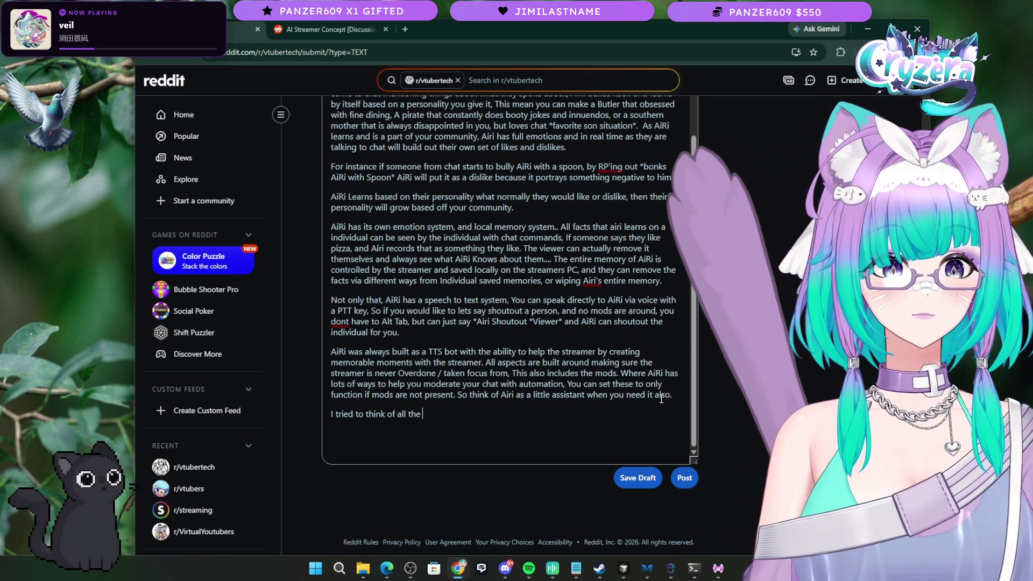
pyautogui.write('things a smal')
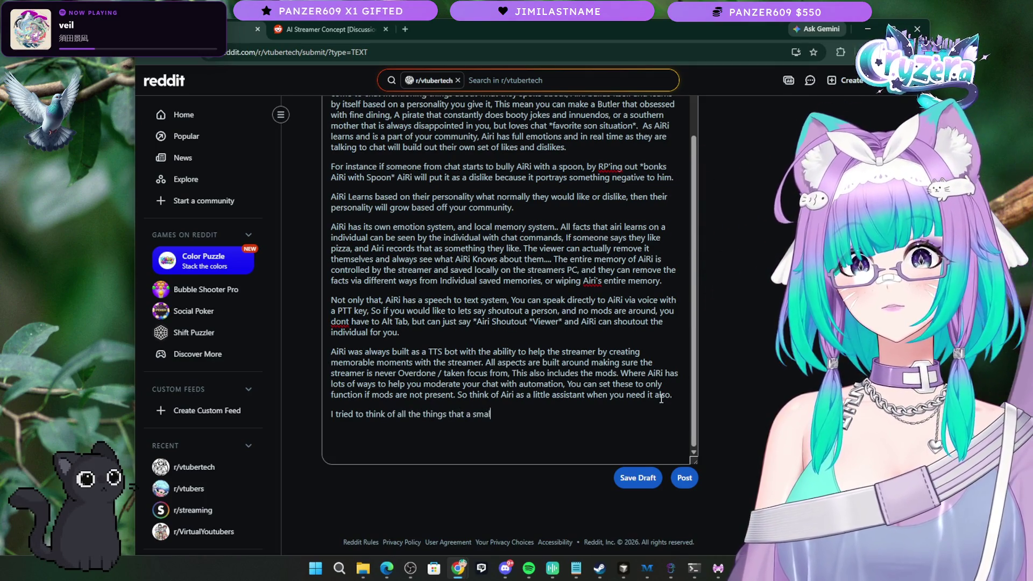
pyautogui.write('l streamerhas t')
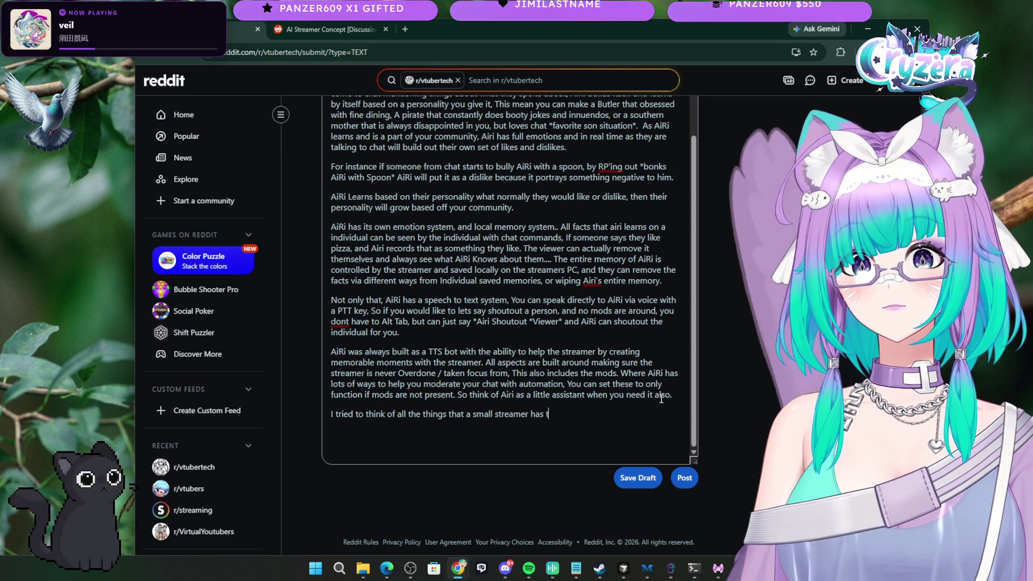
pyautogui.write('rouble with and trie')
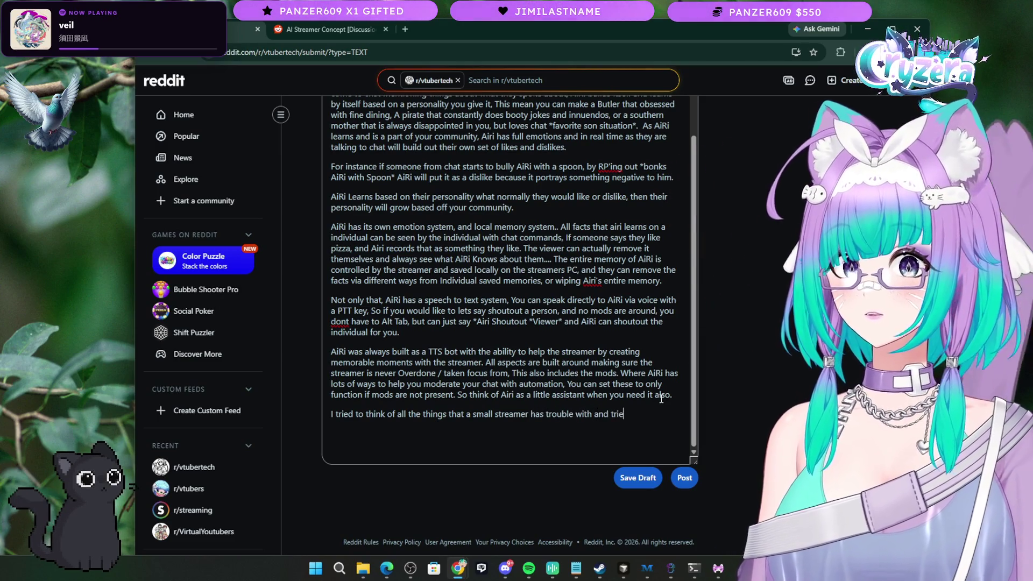
pyautogui.write('build ariri')
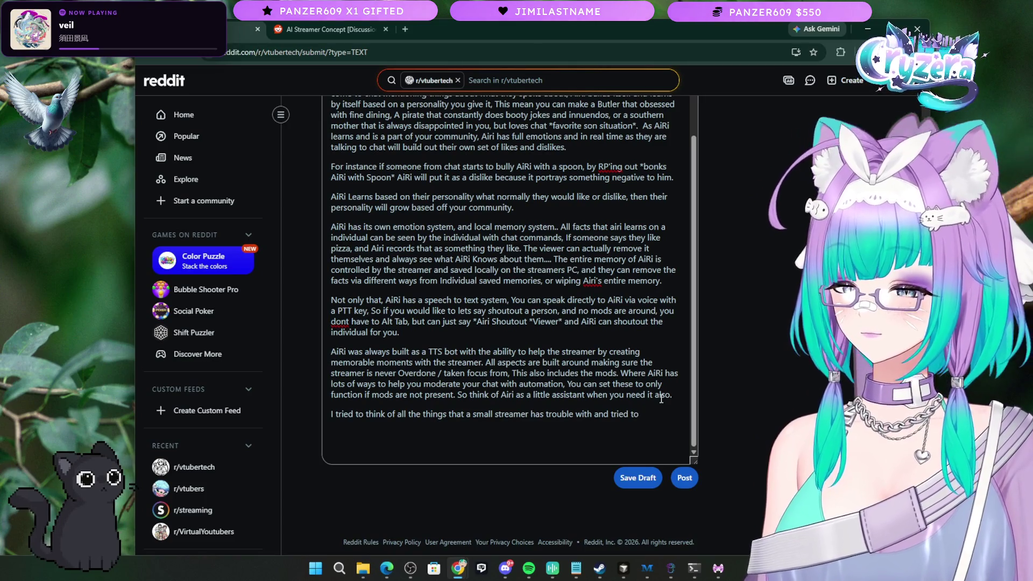
pyautogui.press('BackSpace')
pyautogui.press('BackSpace')
pyautogui.press('BackSpace')
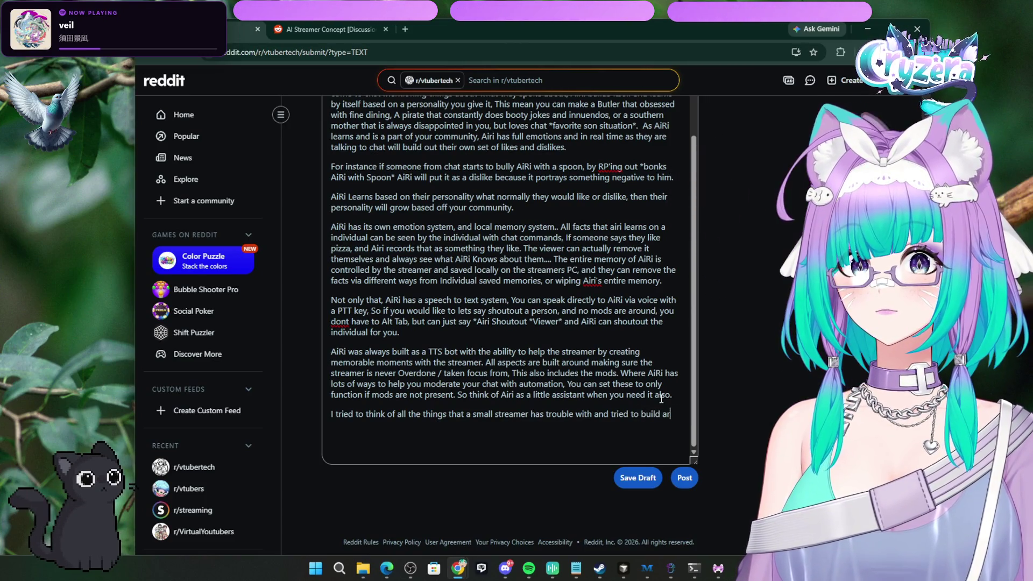
pyautogui.write('AiRi around ')
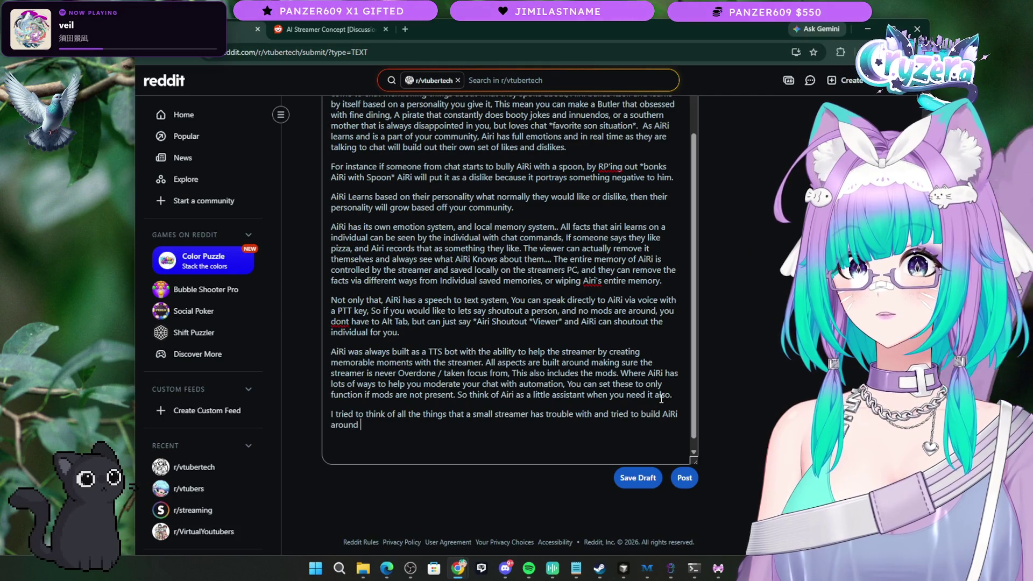
pyautogui.write('helping those things.')
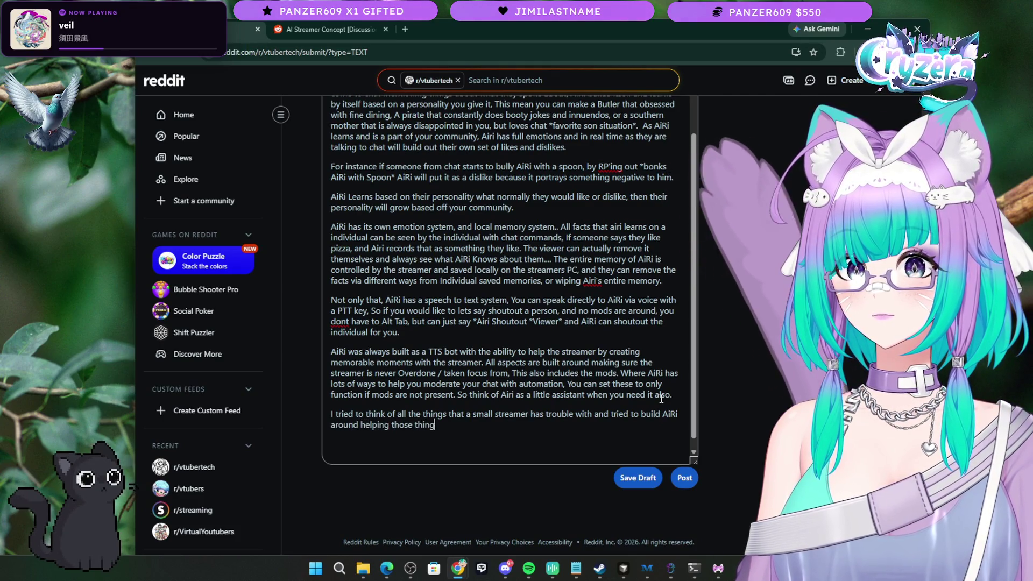
pyautogui.press('Return')
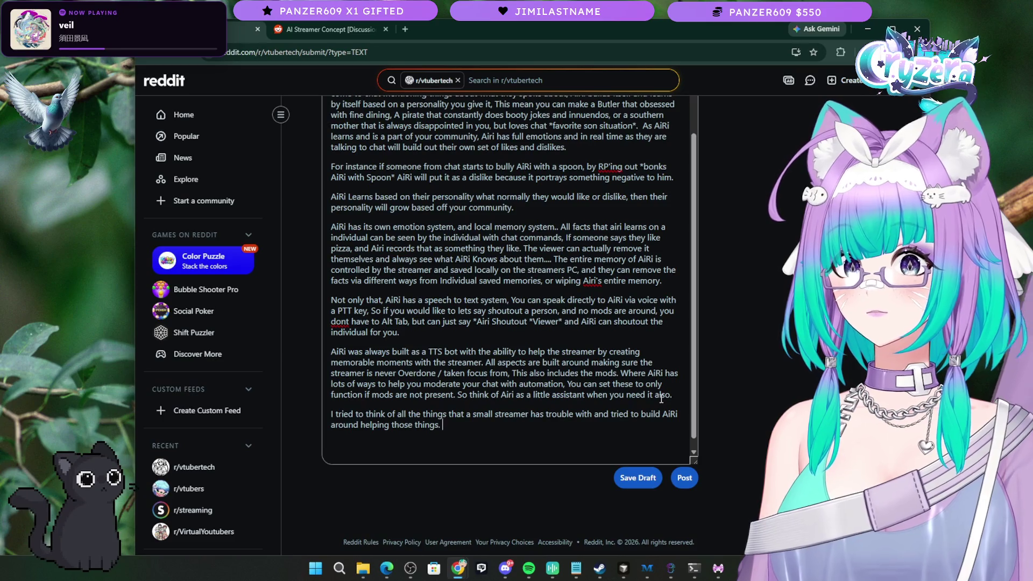
pyautogui.write('So i build a')
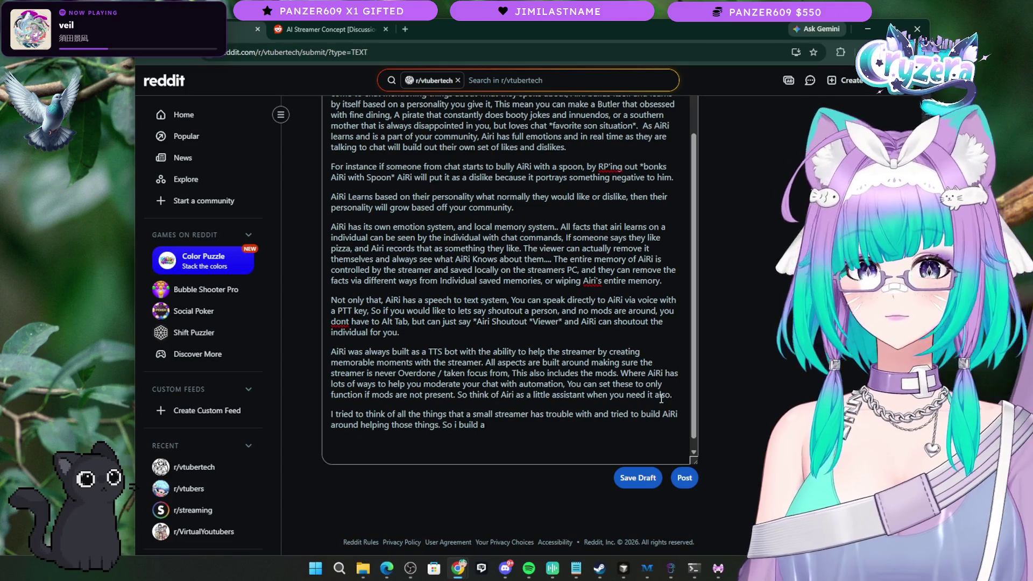
# Step: Check AiRi's Security Settings page, then return to the end of the Reddit post
pyautogui.click(718, 568)
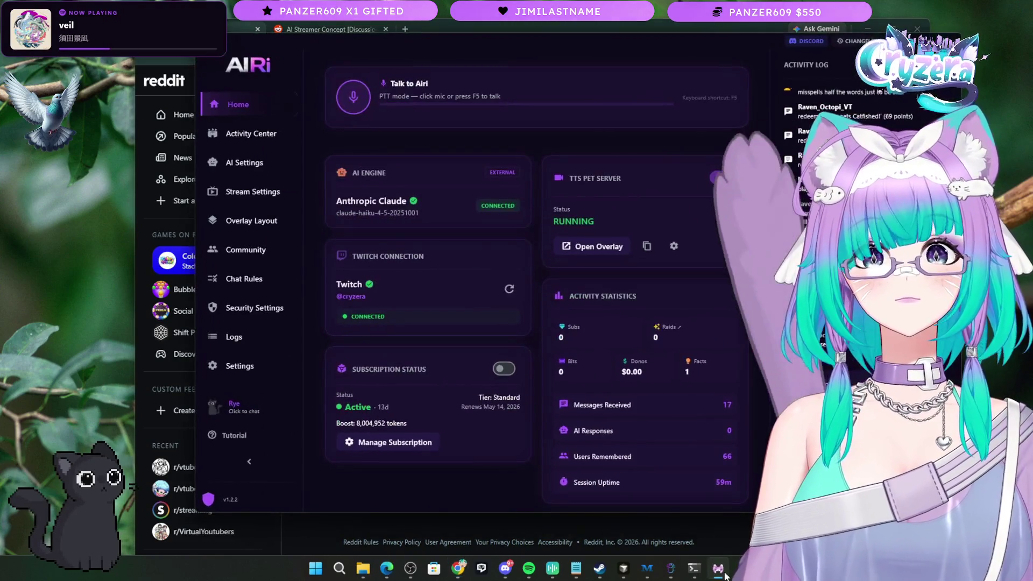
pyautogui.click(240, 367)
pyautogui.click(250, 308)
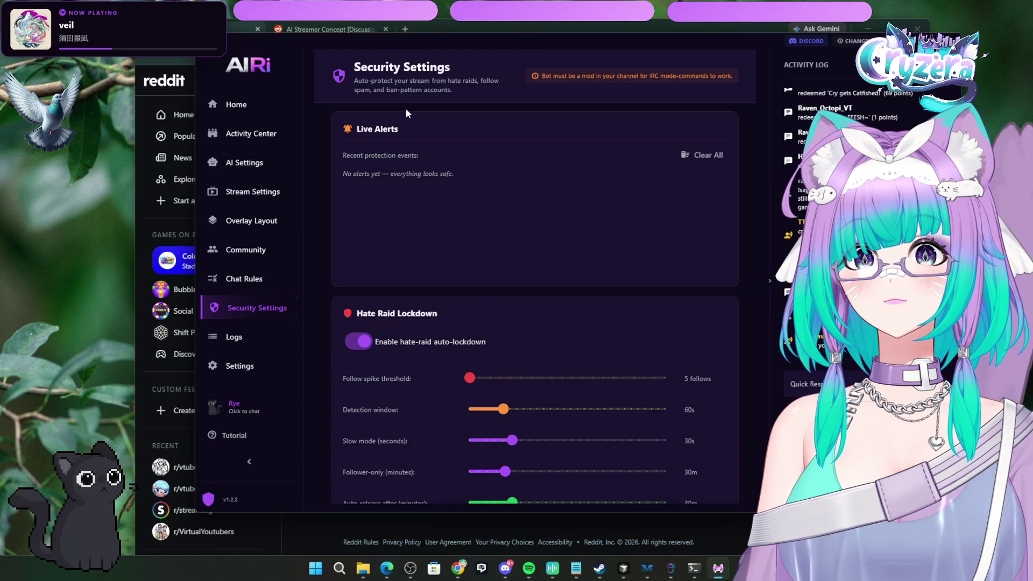
pyautogui.click(488, 526)
pyautogui.click(494, 426)
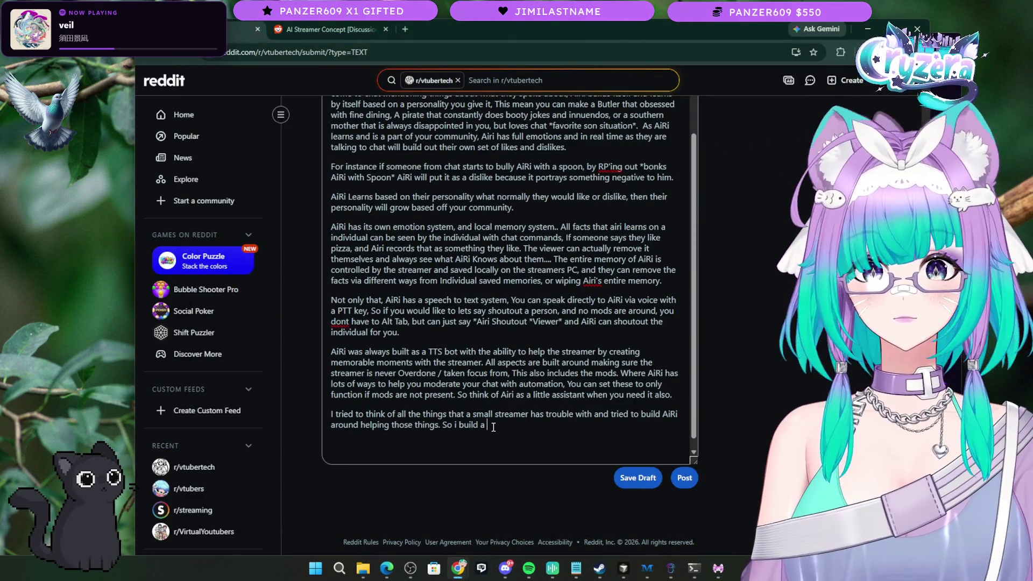
# Step: Continue with 'security suite in AiRi to help with Hate Raids and just general abuse to the streamer... As'
pyautogui.write('security su')
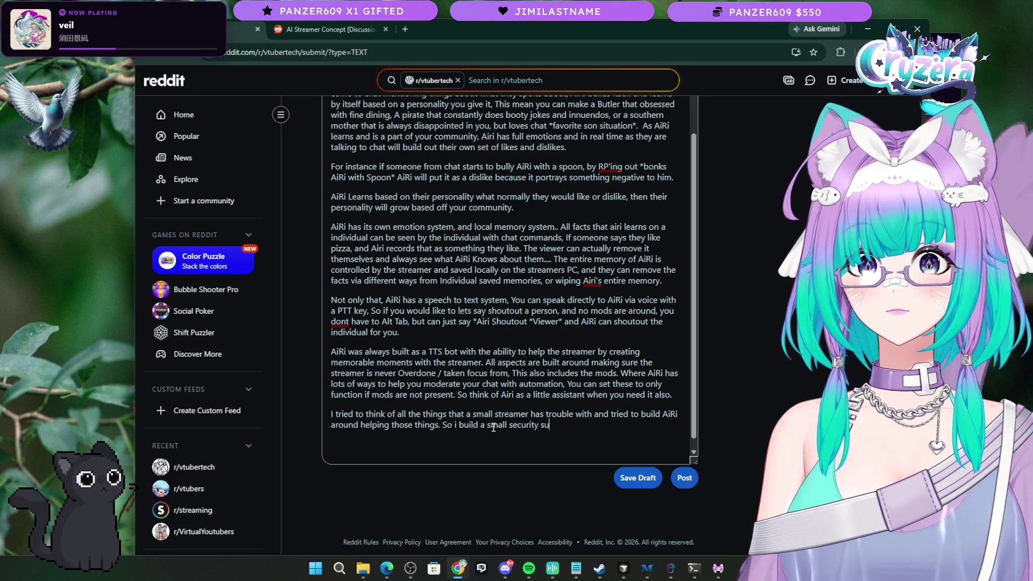
pyautogui.write('ite in AiRi')
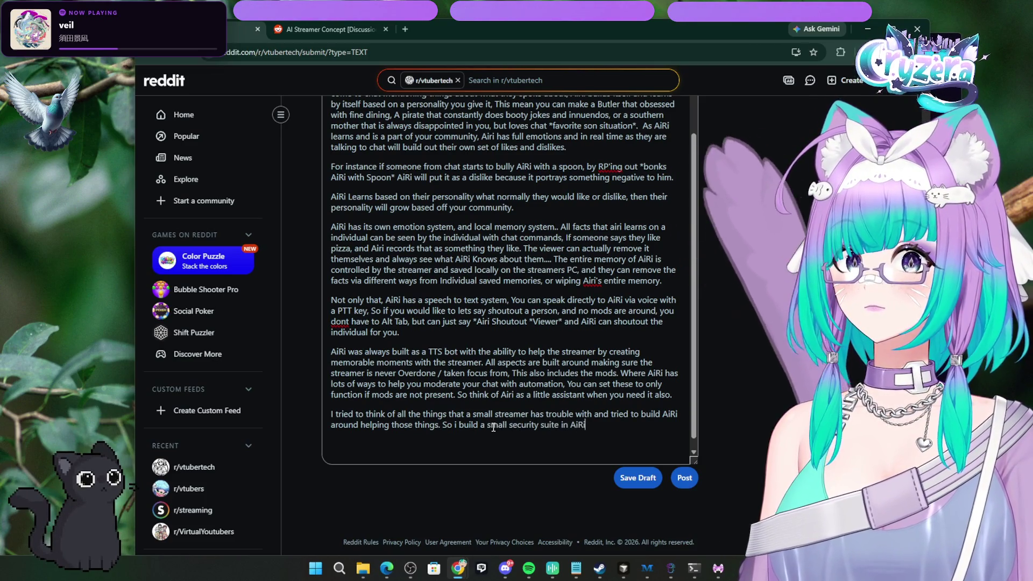
pyautogui.write(' to help with')
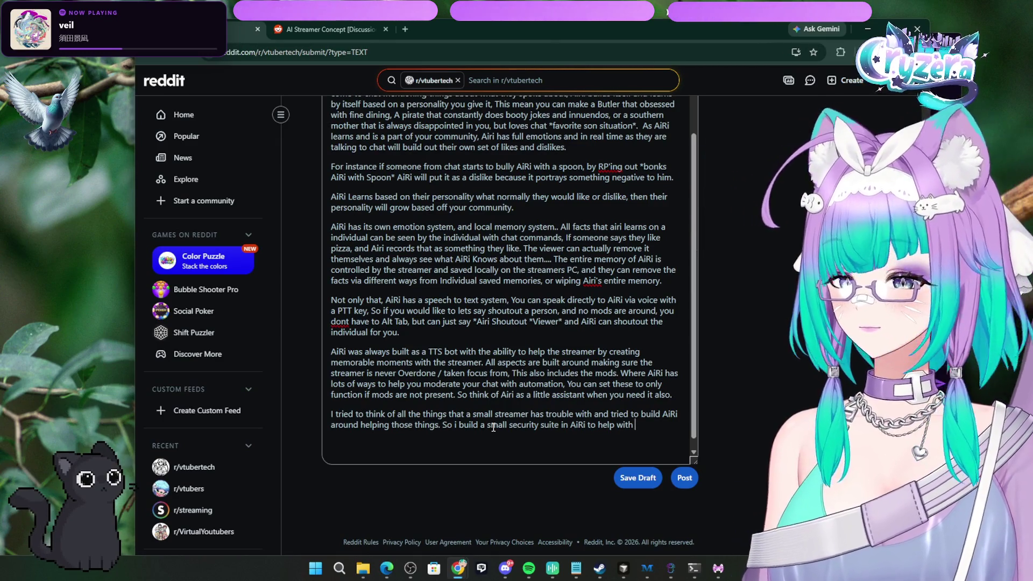
pyautogui.write('Hate Raids and ')
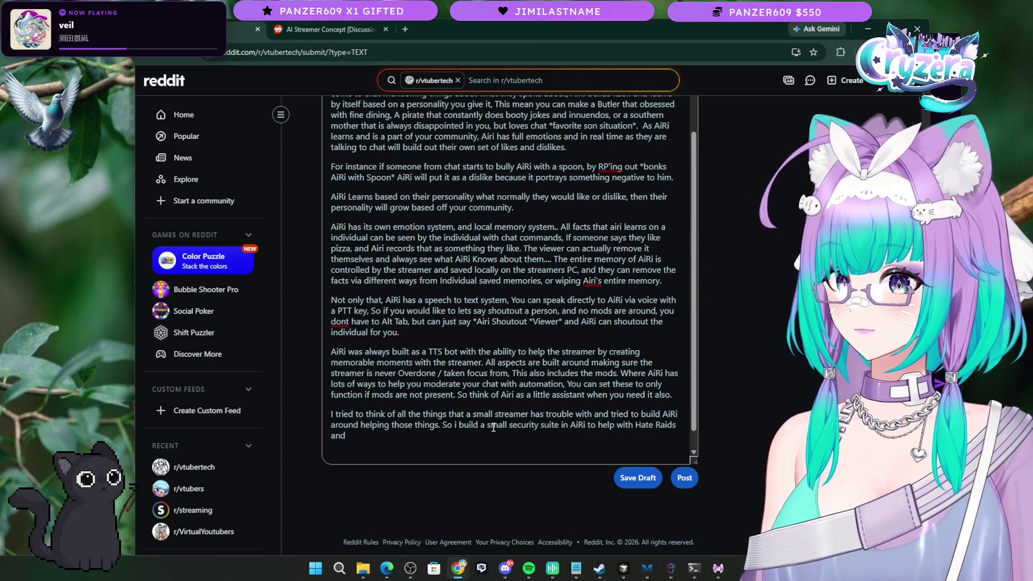
pyautogui.write('just general')
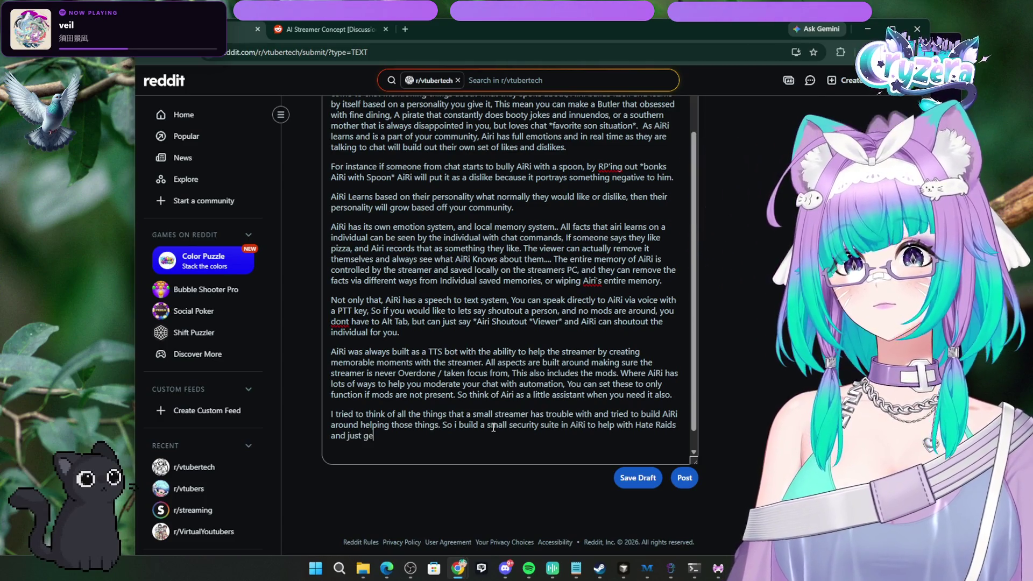
pyautogui.write(' ab')
pyautogui.press('BackSpace')
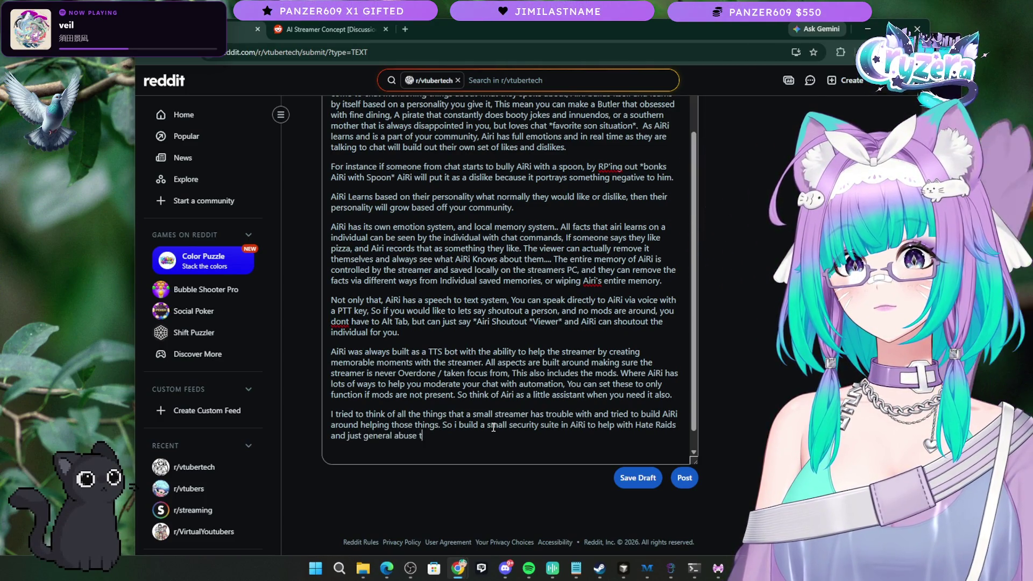
pyautogui.write('streamer.')
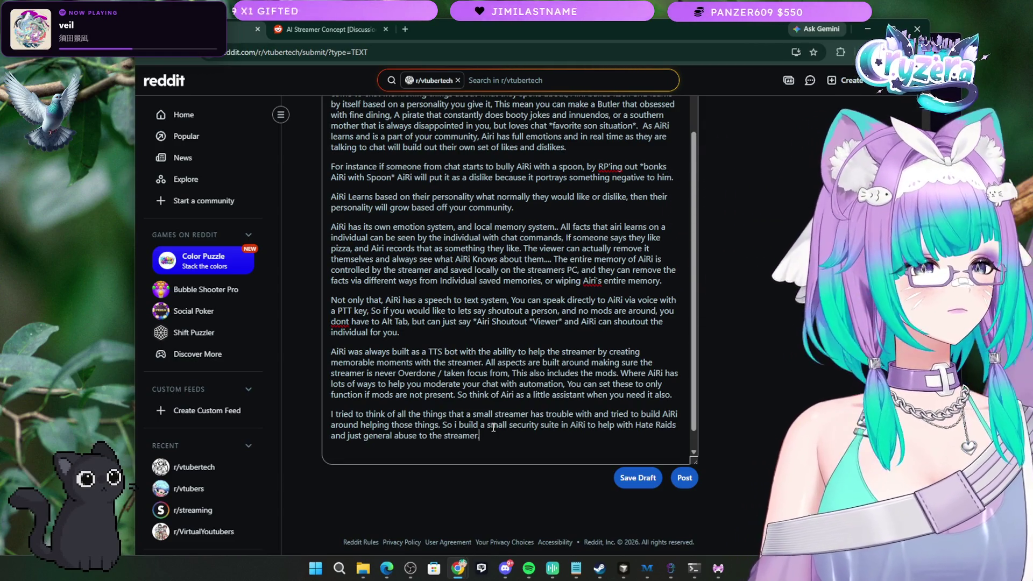
pyautogui.write('.. As a s')
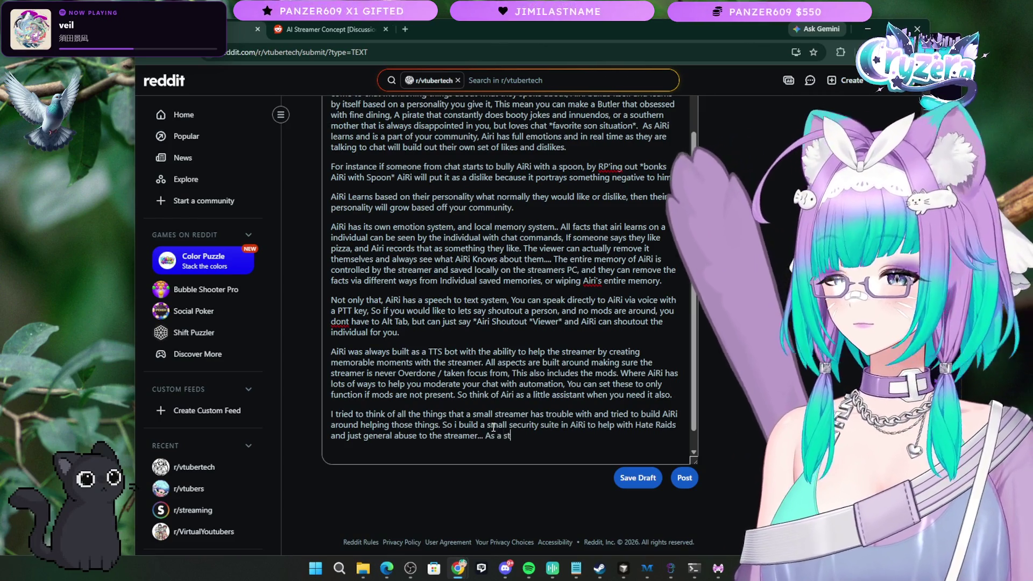
pyautogui.press('BackSpace')
pyautogui.press('BackSpace')
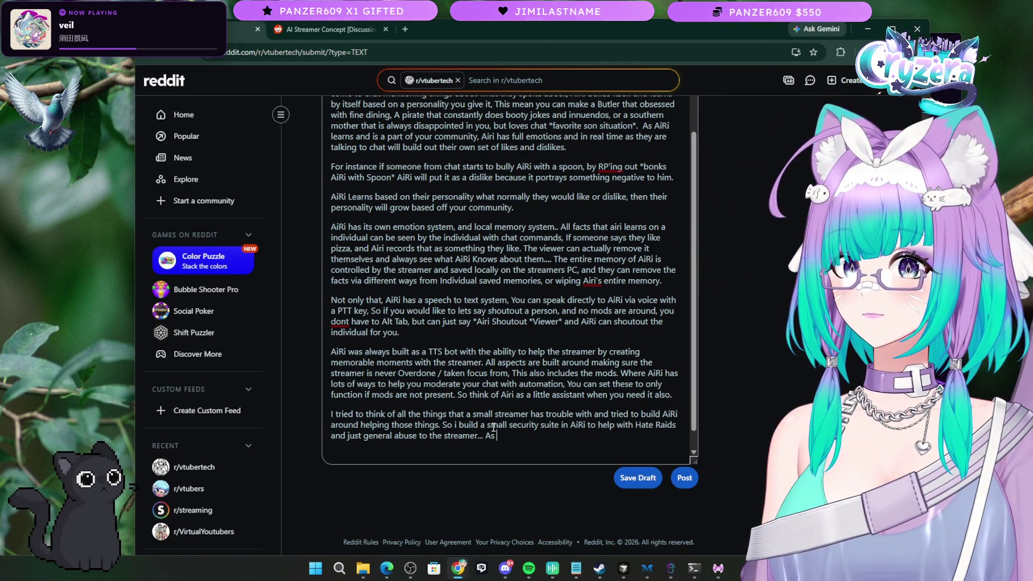
pyautogui.press('BackSpace')
pyautogui.press('BackSpace')
pyautogui.press('BackSpace')
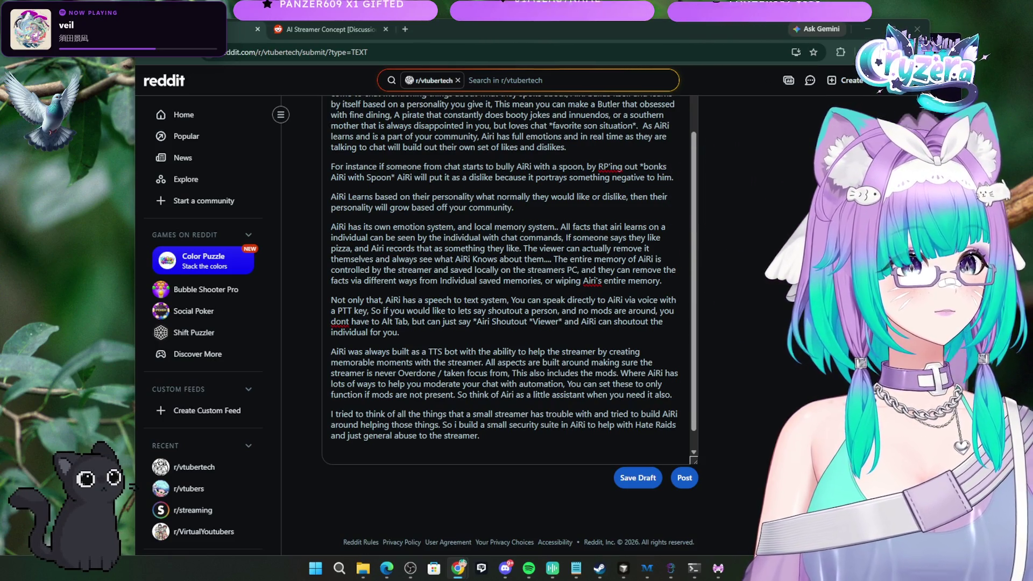
# Step: Select and review the final paragraph ending 'general abuse to the streamer.'
pyautogui.click(554, 434)
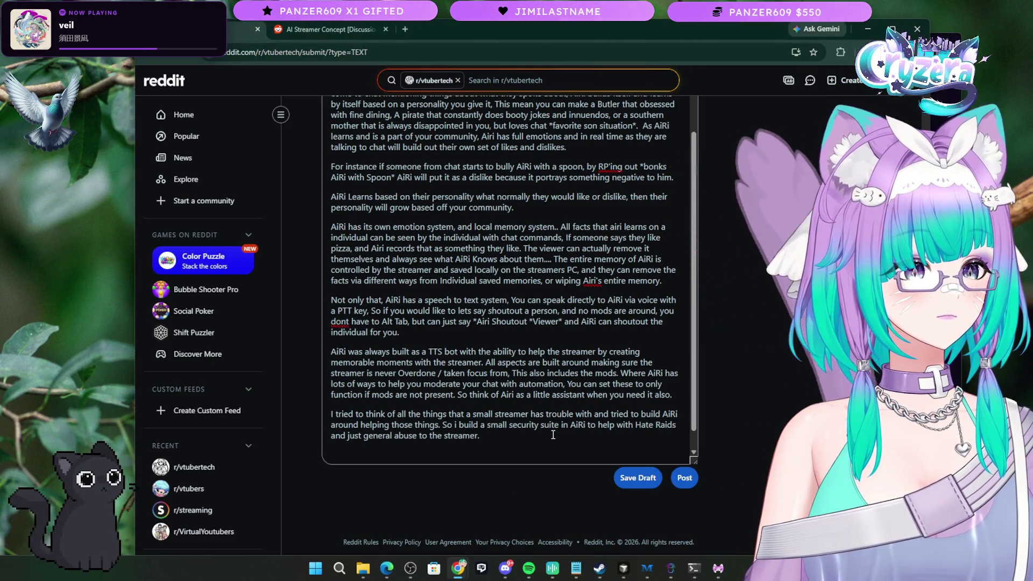
pyautogui.tripleClick(553, 435)
pyautogui.click(553, 435)
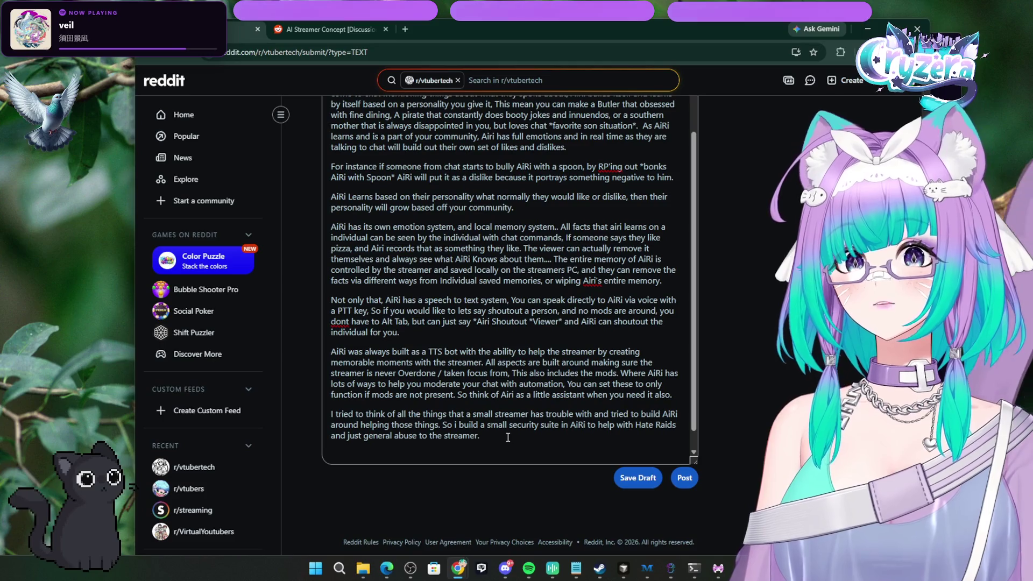
# Step: Apply the spell-check suggestion changing 'dont' to 'don't', then select the final paragraph
pyautogui.rightClick(667, 326)
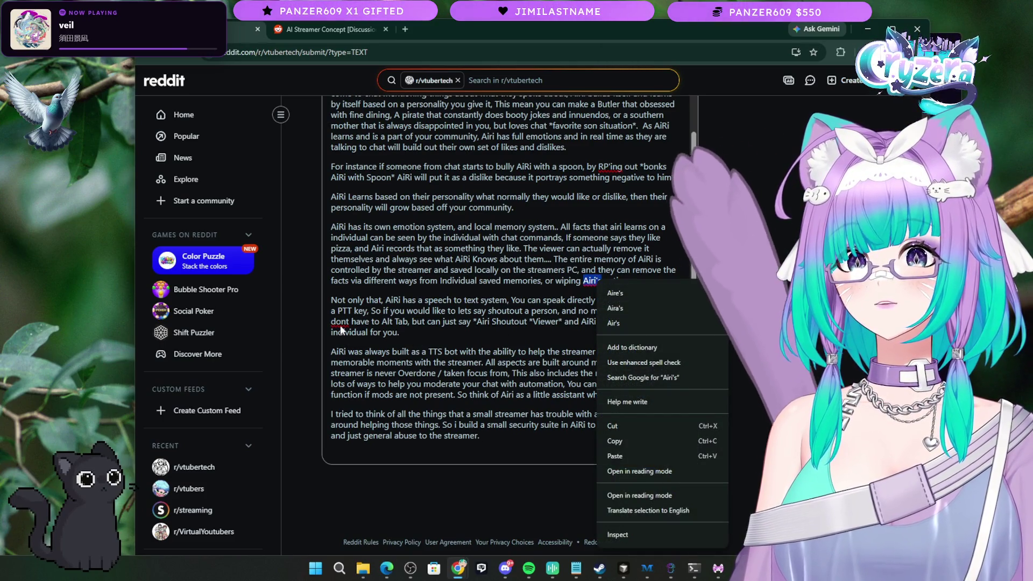
pyautogui.rightClick(339, 322)
pyautogui.click(357, 65)
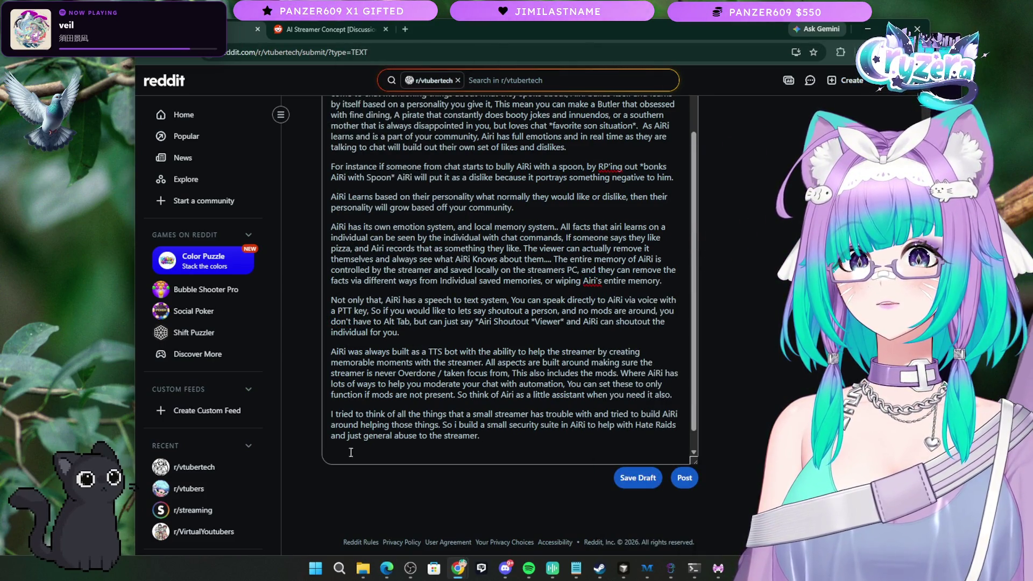
pyautogui.moveTo(510, 440)
pyautogui.mouseDown()
pyautogui.moveTo(319, 410)
pyautogui.moveTo(426, 441)
pyautogui.mouseUp()
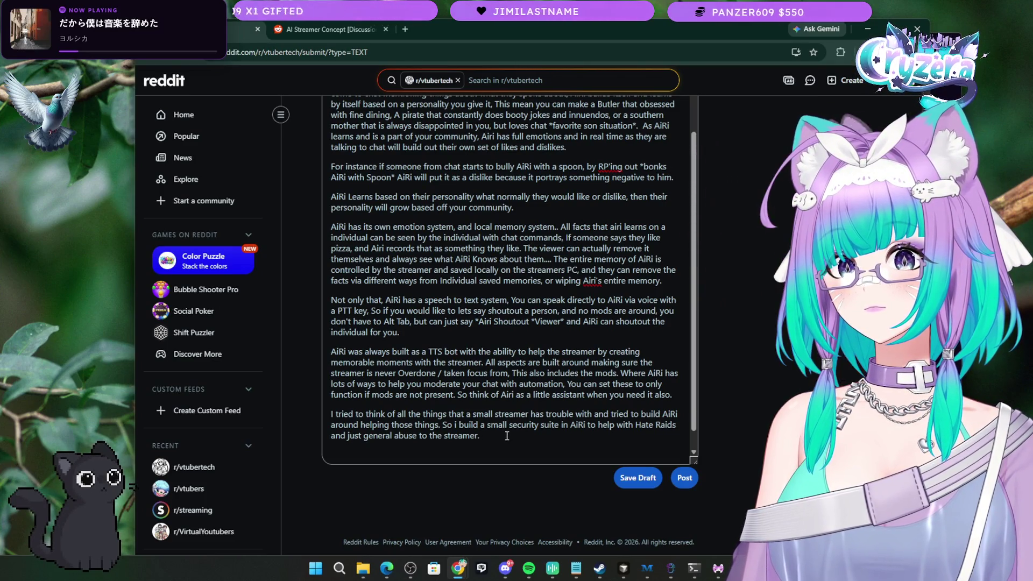
# Step: Add 'from follow abuse and sub abuse. Overtime i would love to build even more features to protect the fellow streamer.'
pyautogui.write('f')
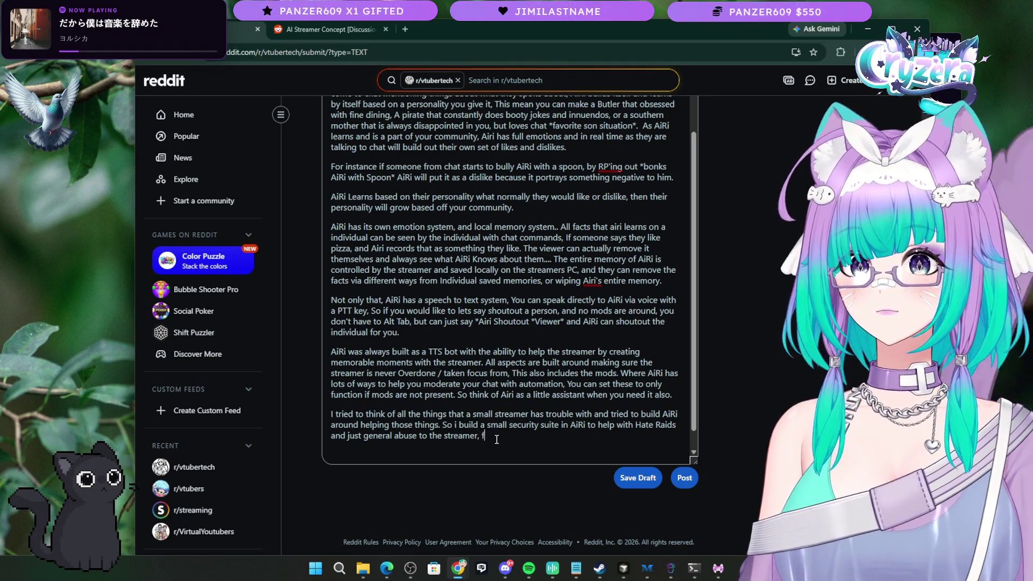
pyautogui.write('rom follow ')
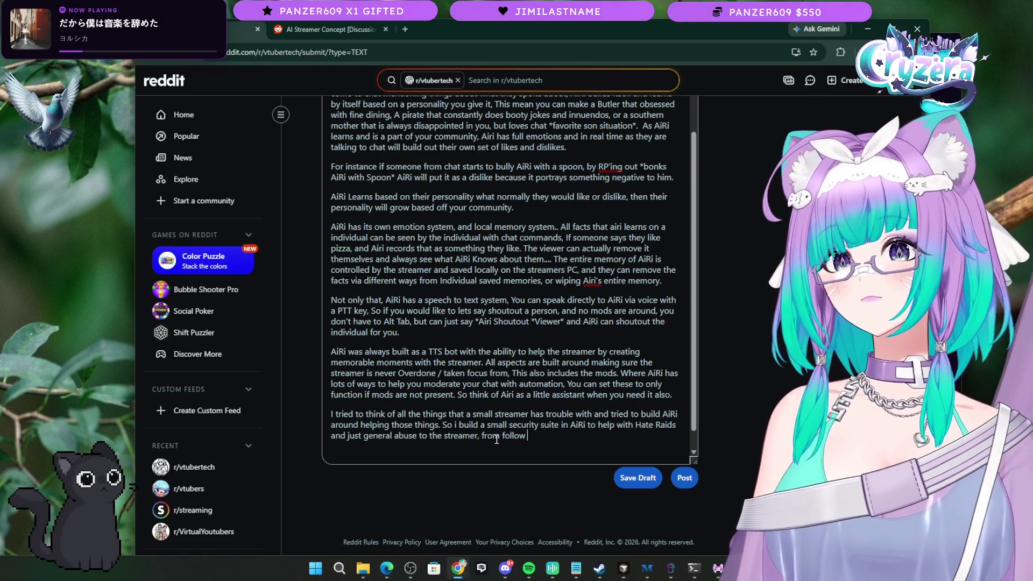
pyautogui.write('abuse')
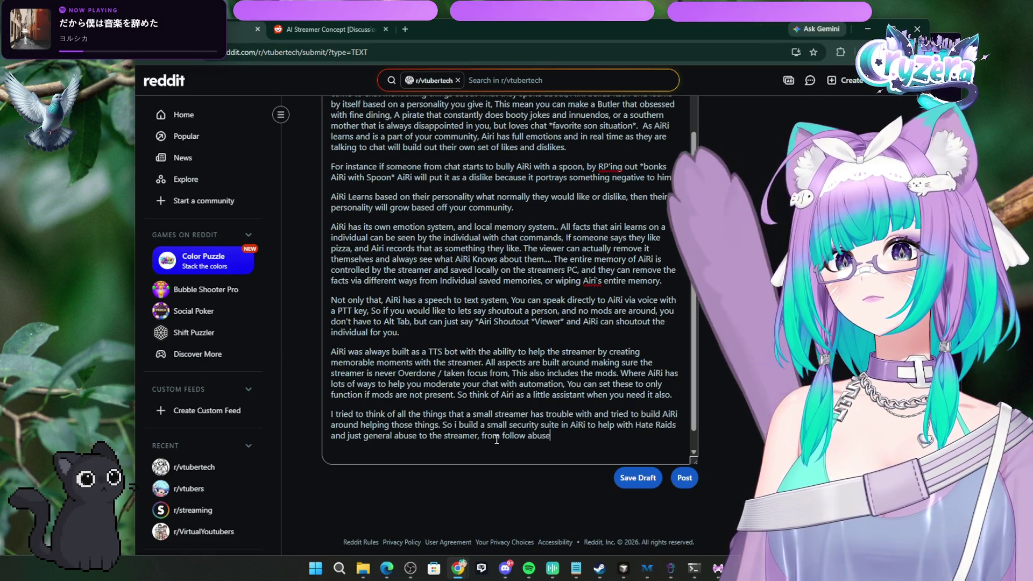
pyautogui.write(' and sub abuse')
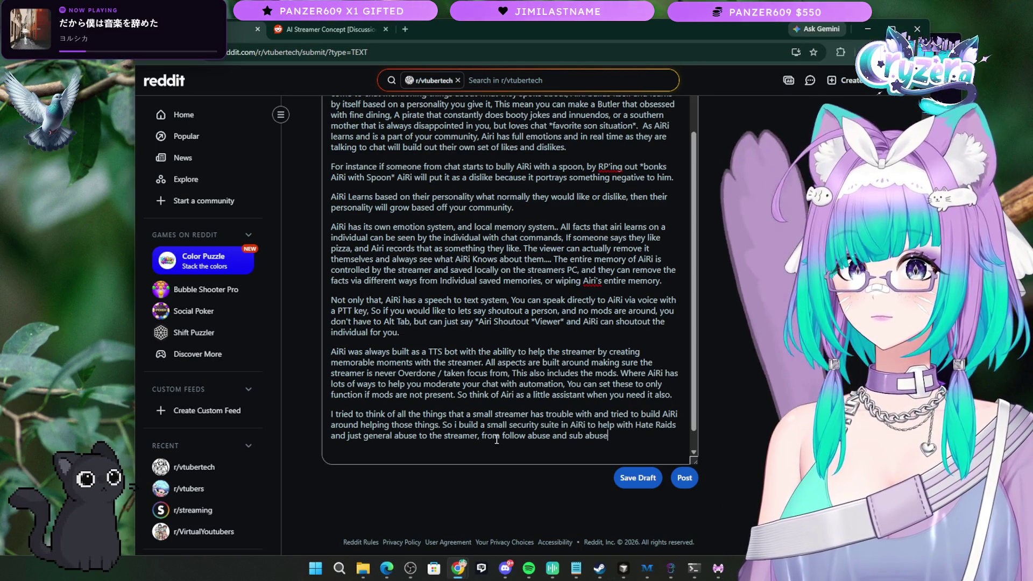
pyautogui.write('. Ov')
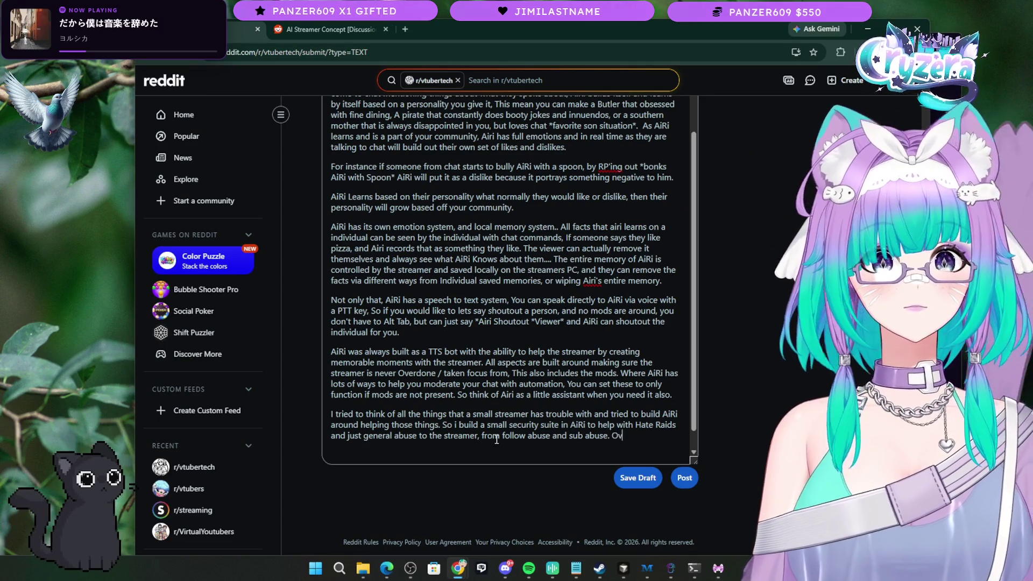
pyautogui.write('ertime i wou')
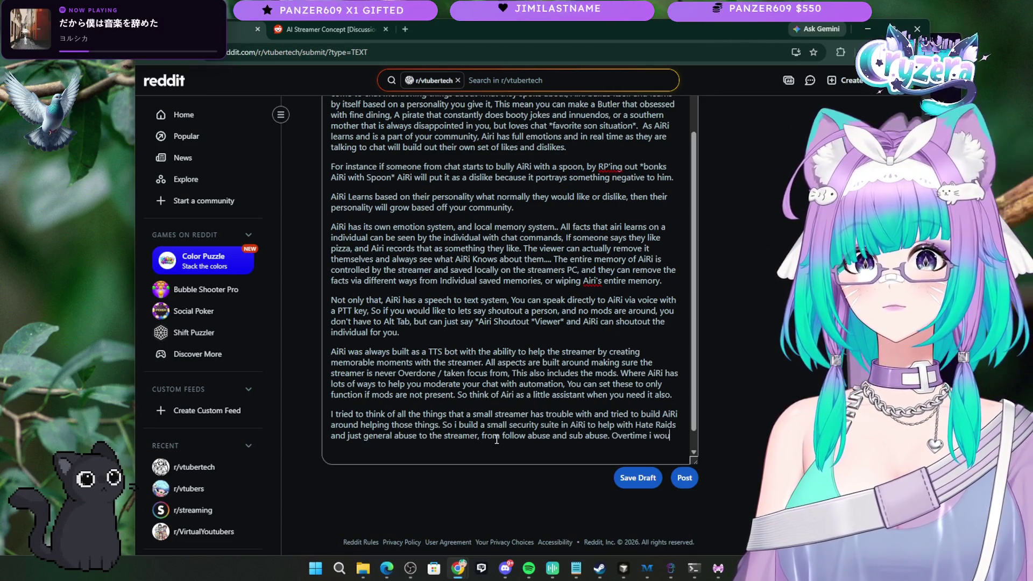
pyautogui.write('ld love to b')
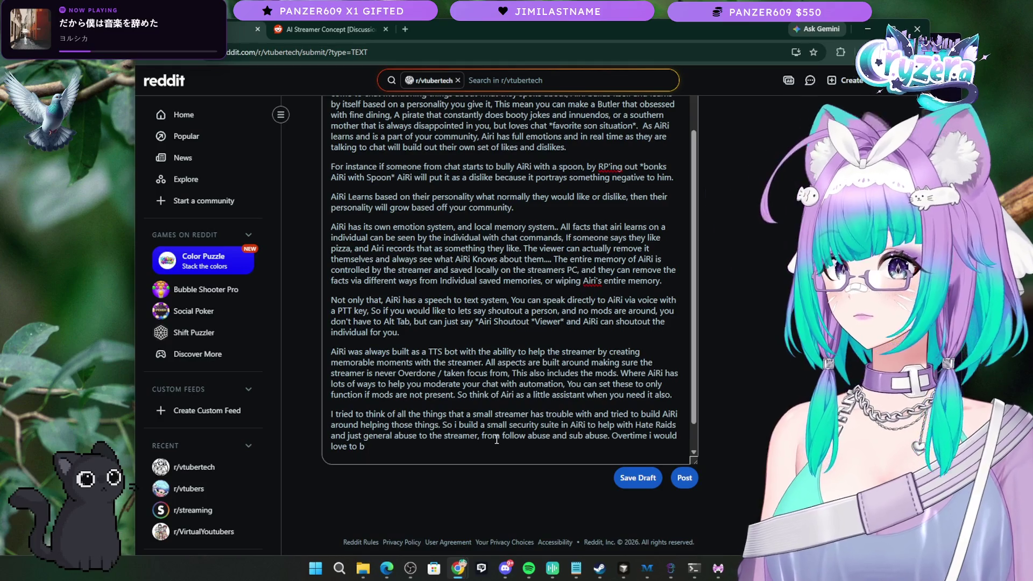
pyautogui.write('uild even more')
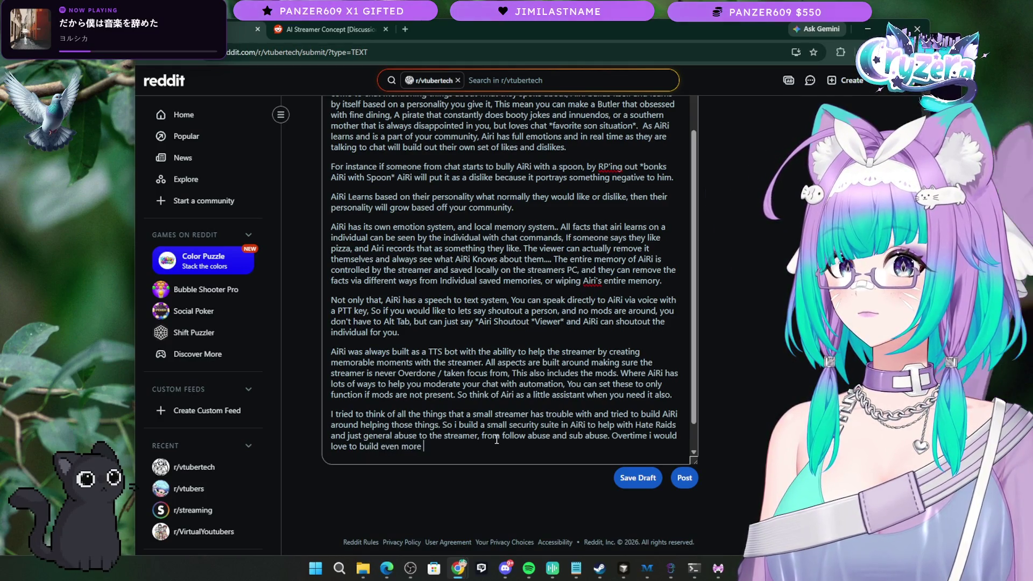
pyautogui.write(' features to h')
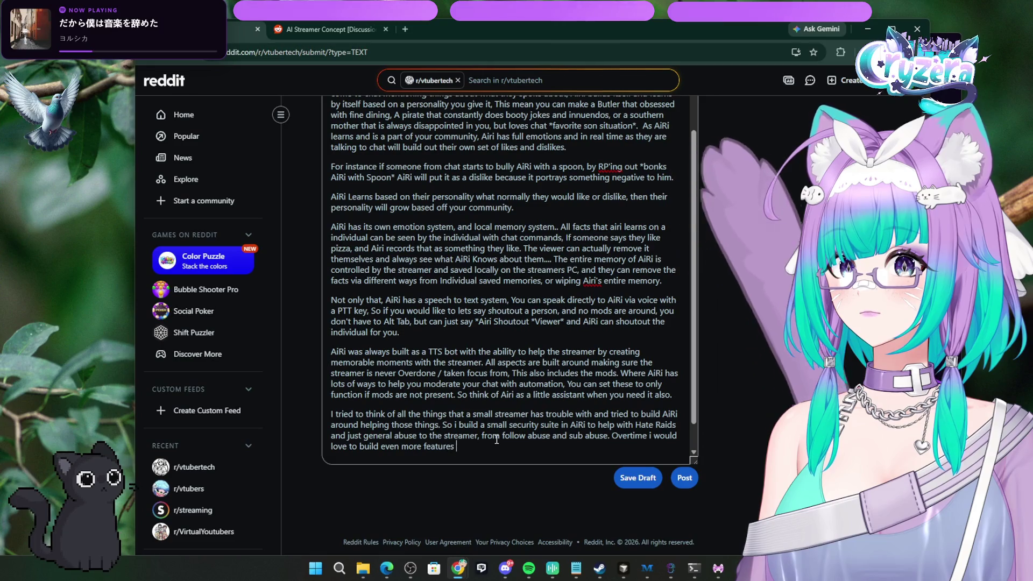
pyautogui.press('BackSpace')
pyautogui.write('protector')
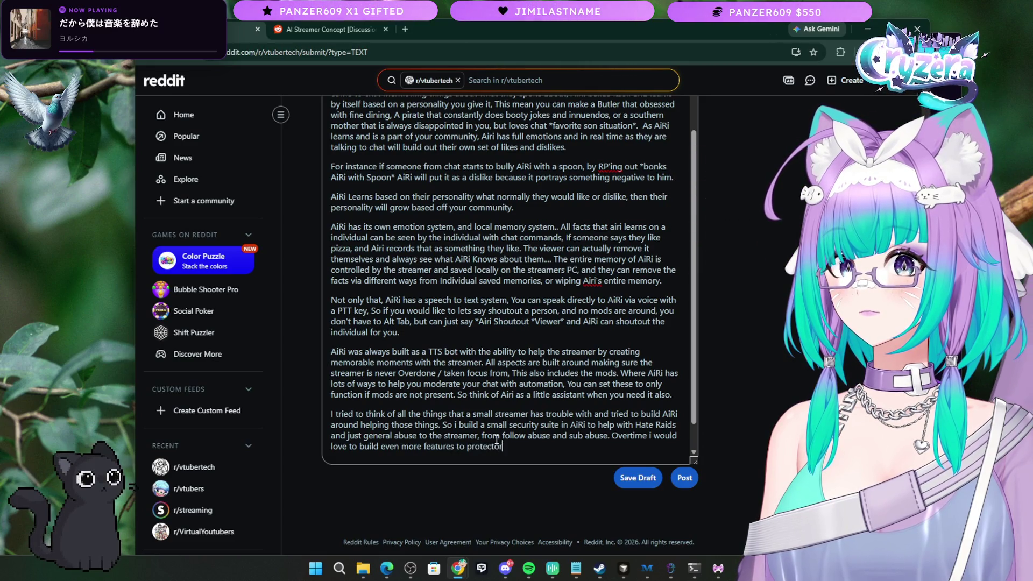
pyautogui.press('BackSpace')
pyautogui.press('BackSpace')
pyautogui.write(' the little hg')
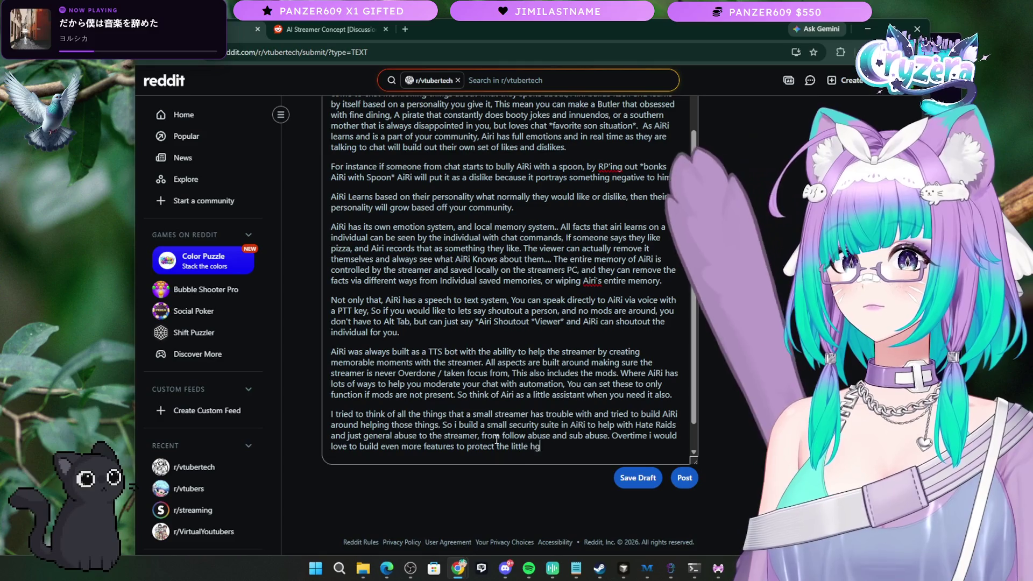
pyautogui.press('BackSpace')
pyautogui.press('BackSpace')
pyautogui.press('BackSpace')
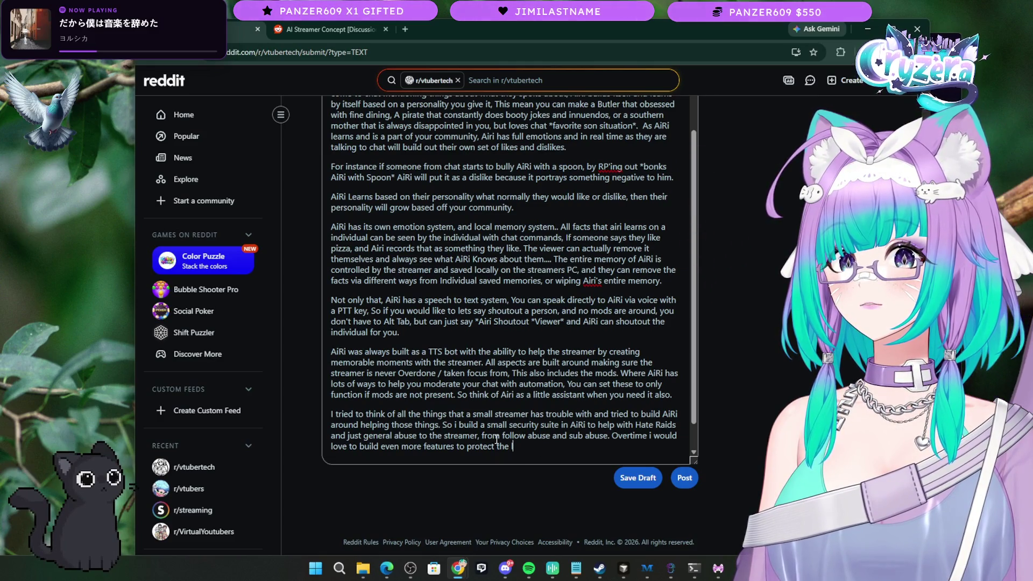
pyautogui.write('e fe')
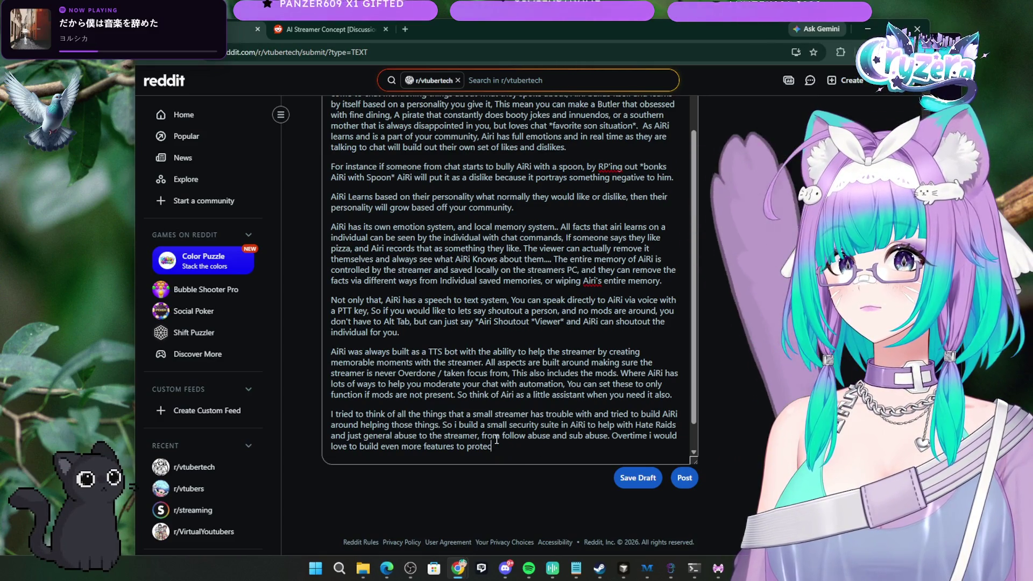
pyautogui.write('llow ster')
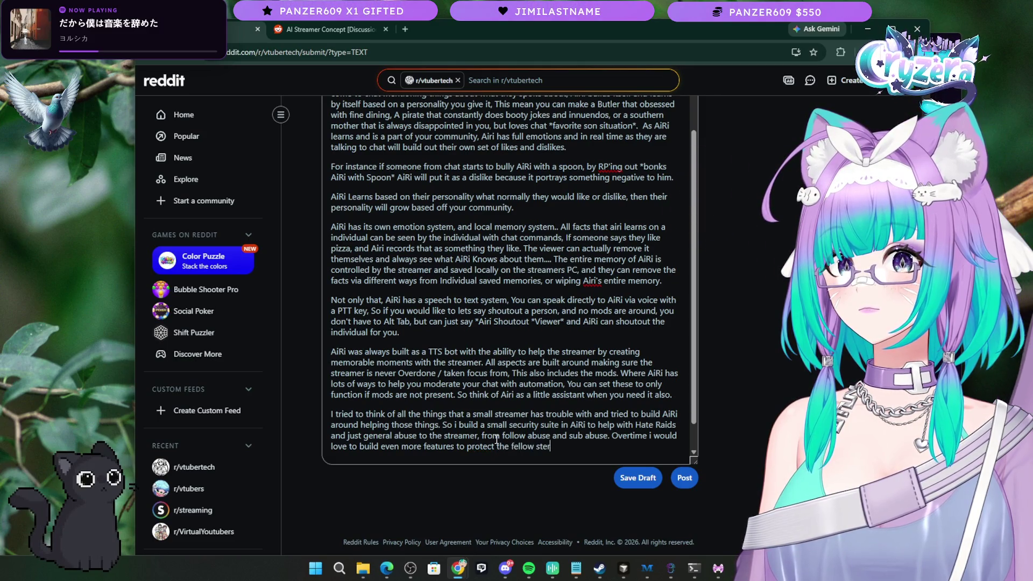
pyautogui.press('BackSpace')
pyautogui.write('er.')
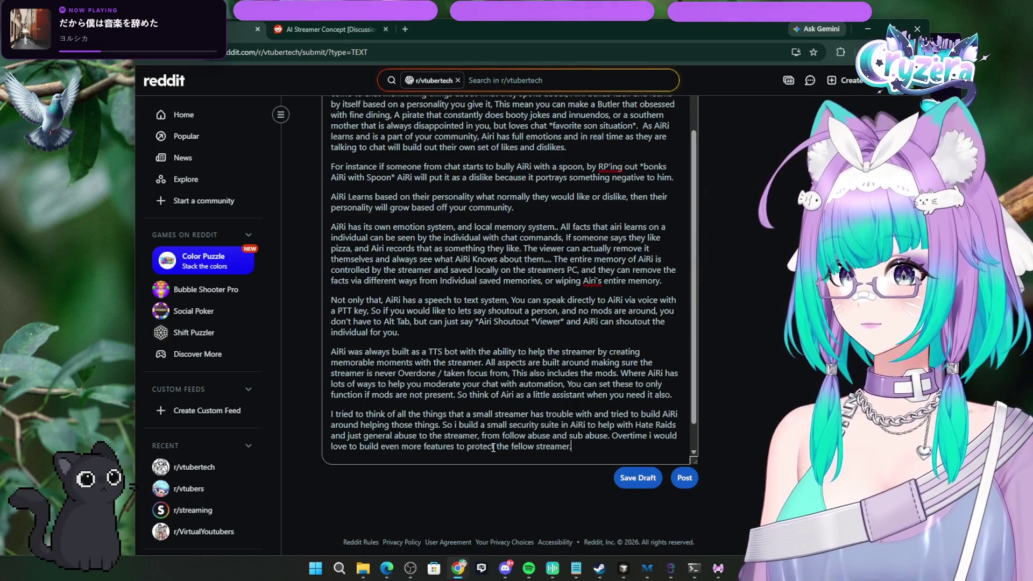
# Step: Check spelling suggestions for 'RP'ing' and leave the word unchanged
pyautogui.rightClick(611, 169)
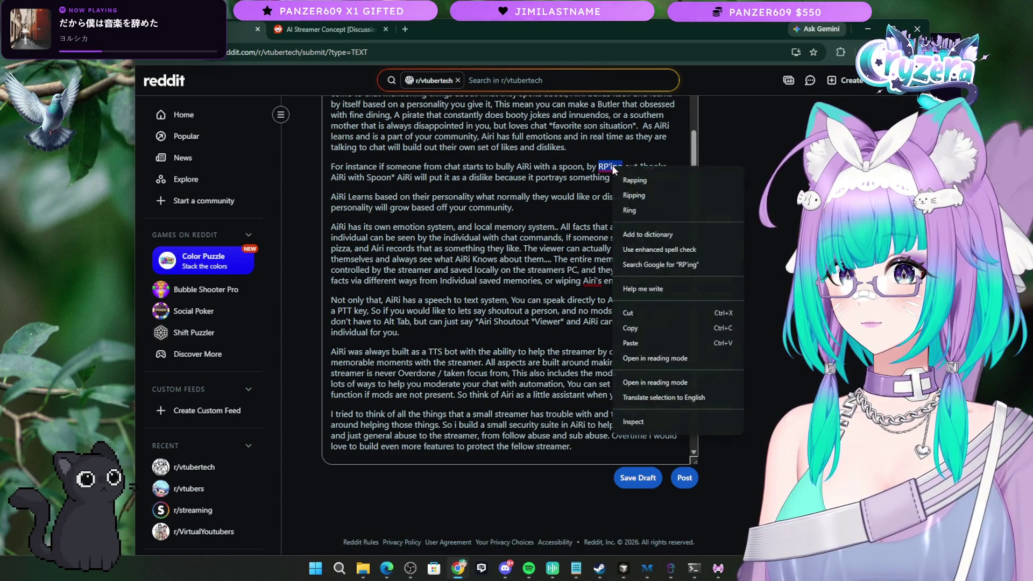
pyautogui.click(606, 215)
pyautogui.scroll(2, 575, 232)
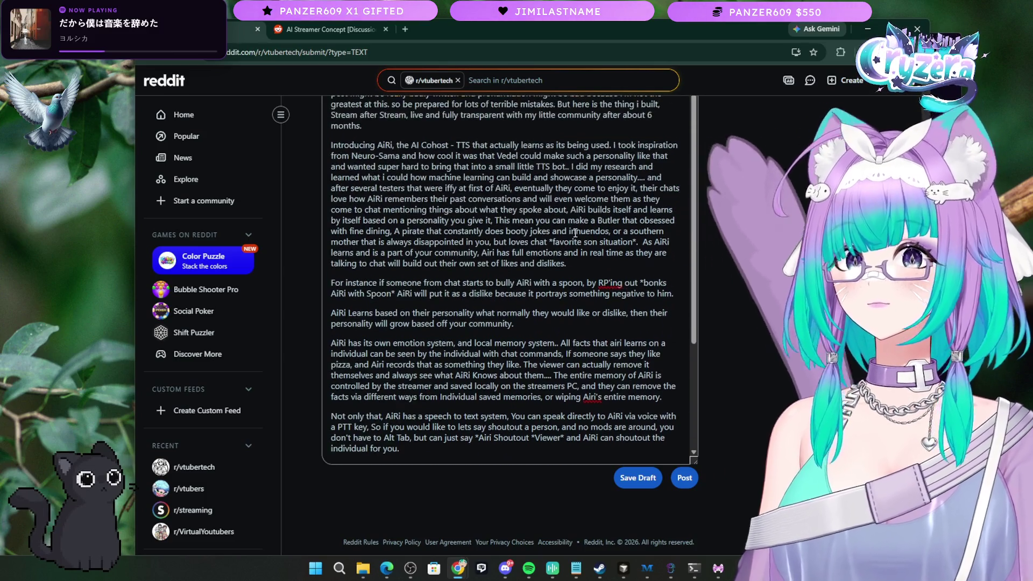
pyautogui.scroll(3, 575, 232)
pyautogui.scroll(-10, 538, 323)
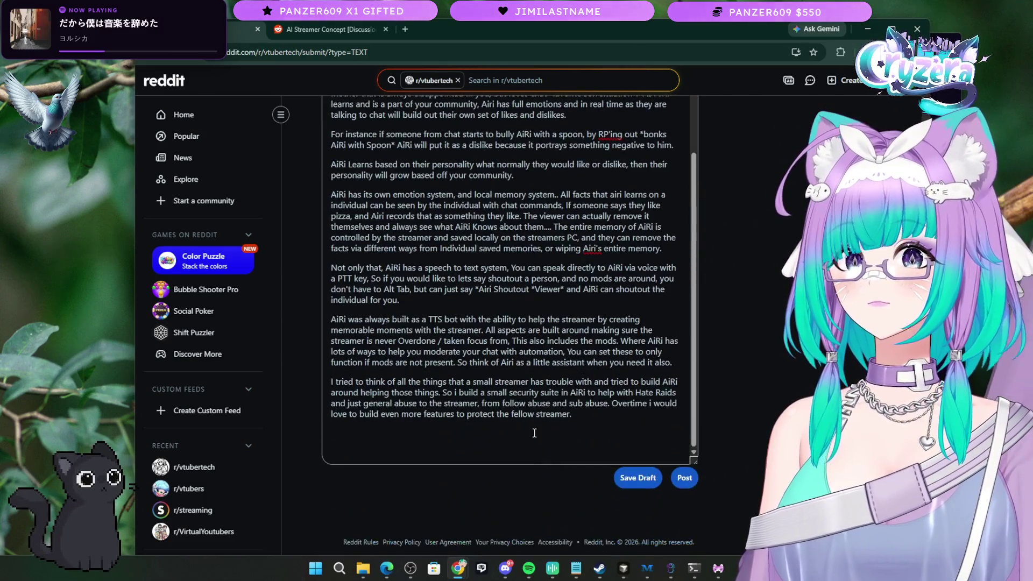
# Step: Start a new paragraph: 'Im asking and making this post, because i do need more testers for AiRi…'
pyautogui.click(538, 435)
pyautogui.write('I')
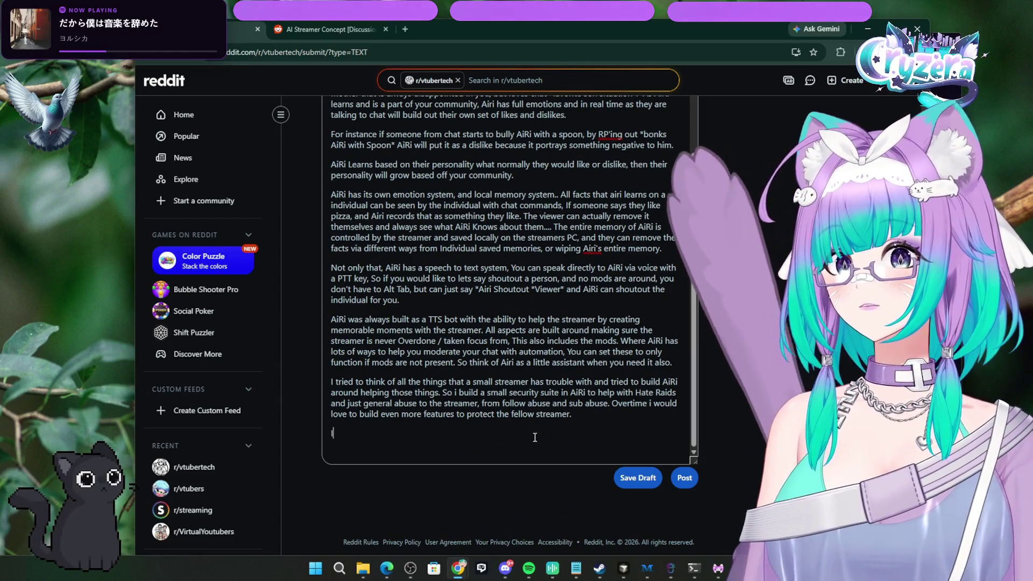
pyautogui.write('m asking and mak')
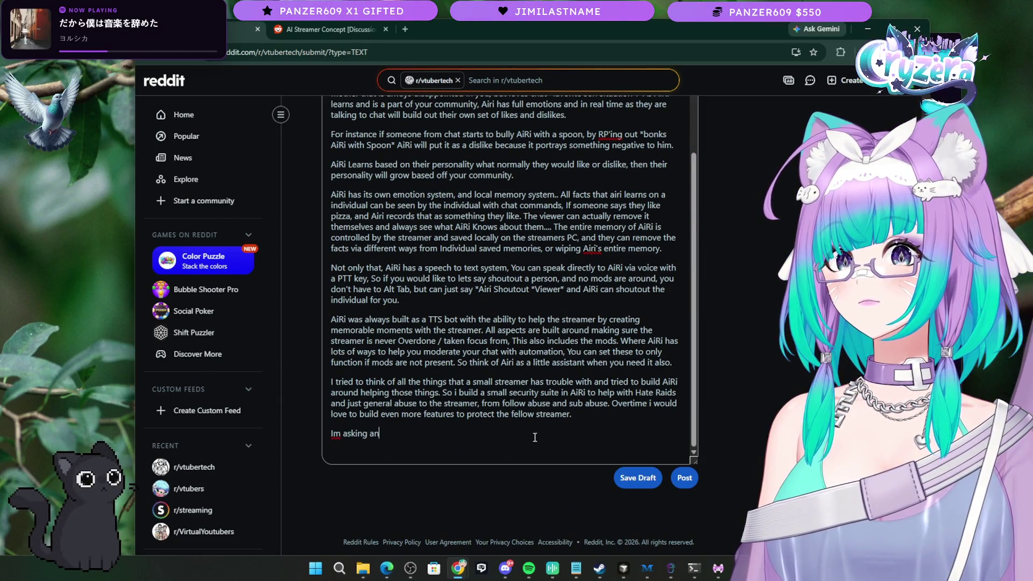
pyautogui.write('ing this post, because ')
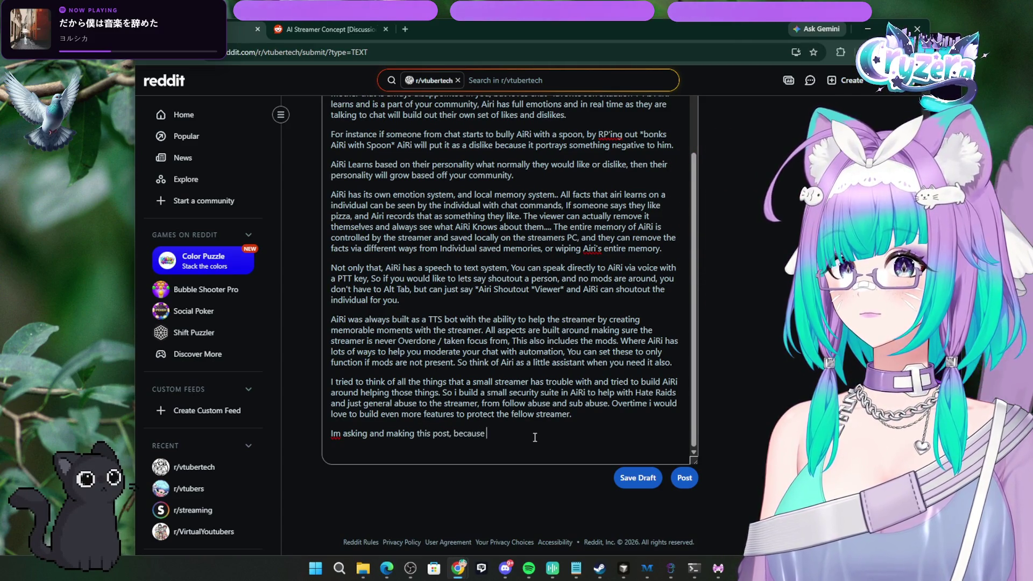
pyautogui.write('i do n')
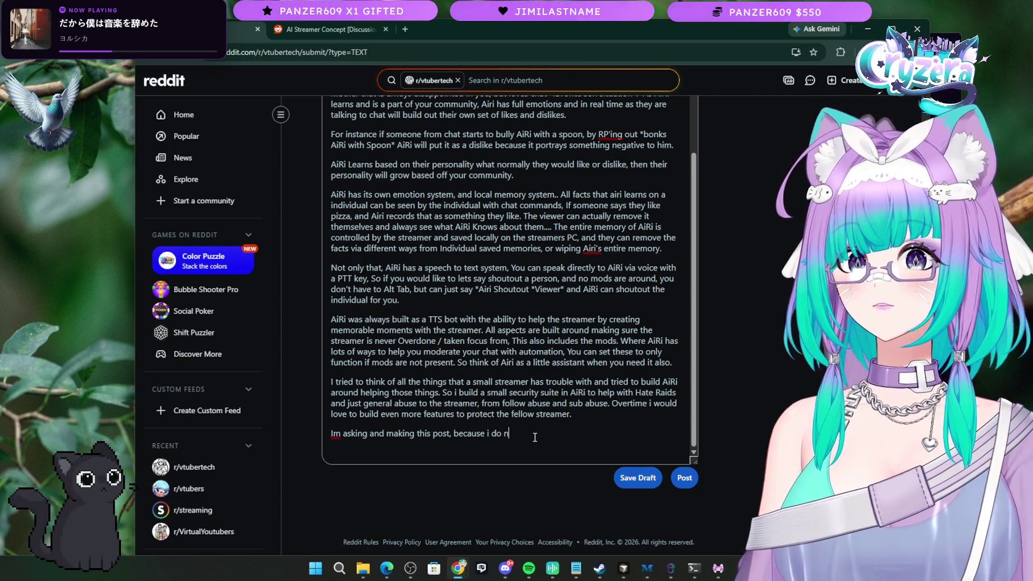
pyautogui.write('eed more tester')
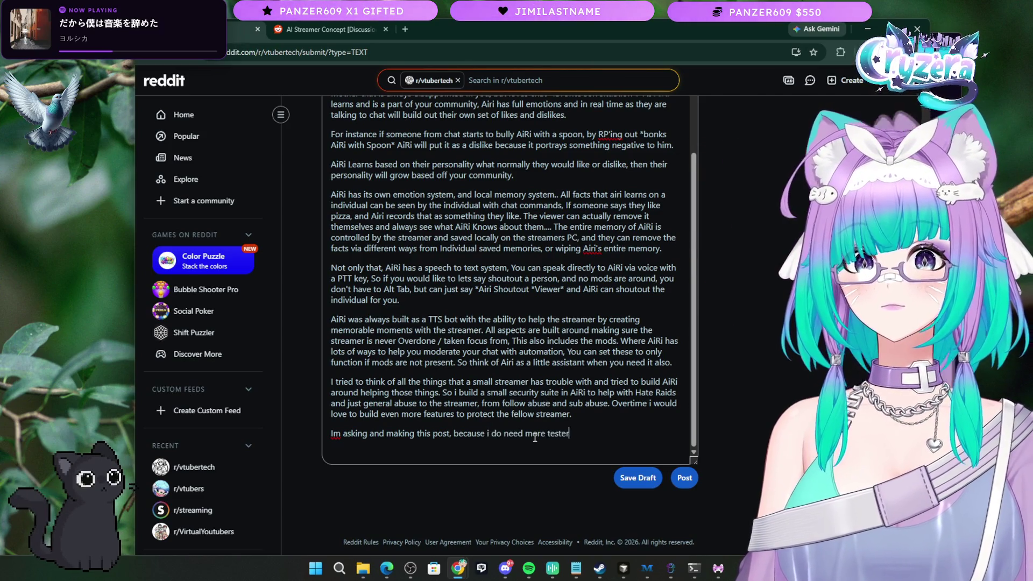
pyautogui.write('s for AiRi')
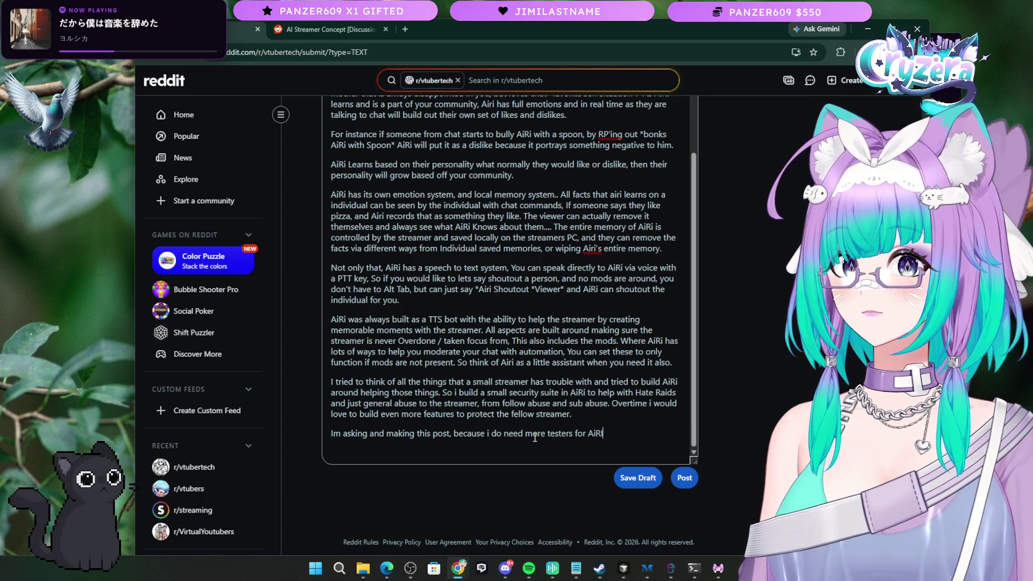
pyautogui.write(', I ')
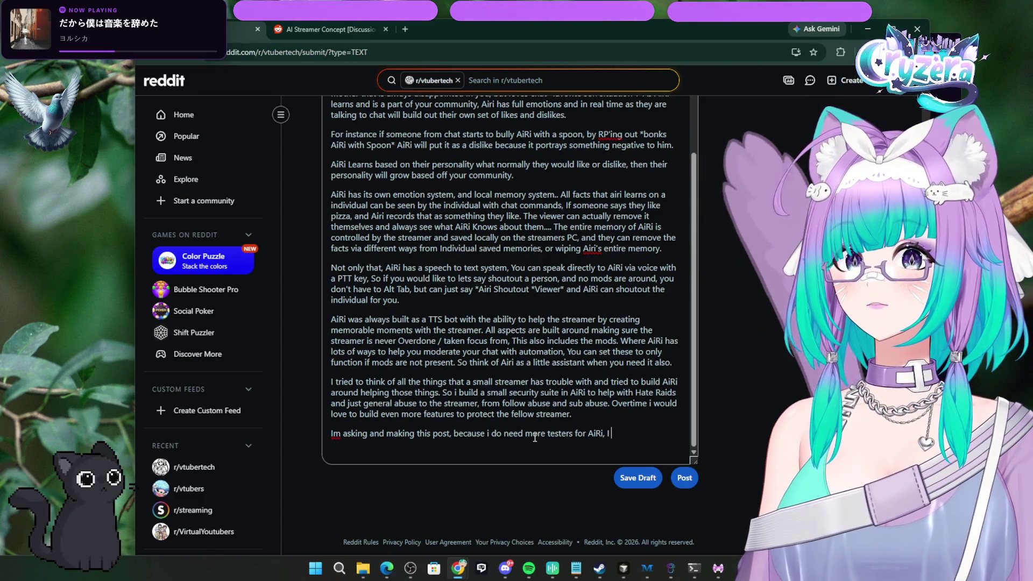
pyautogui.write('do have 20_')
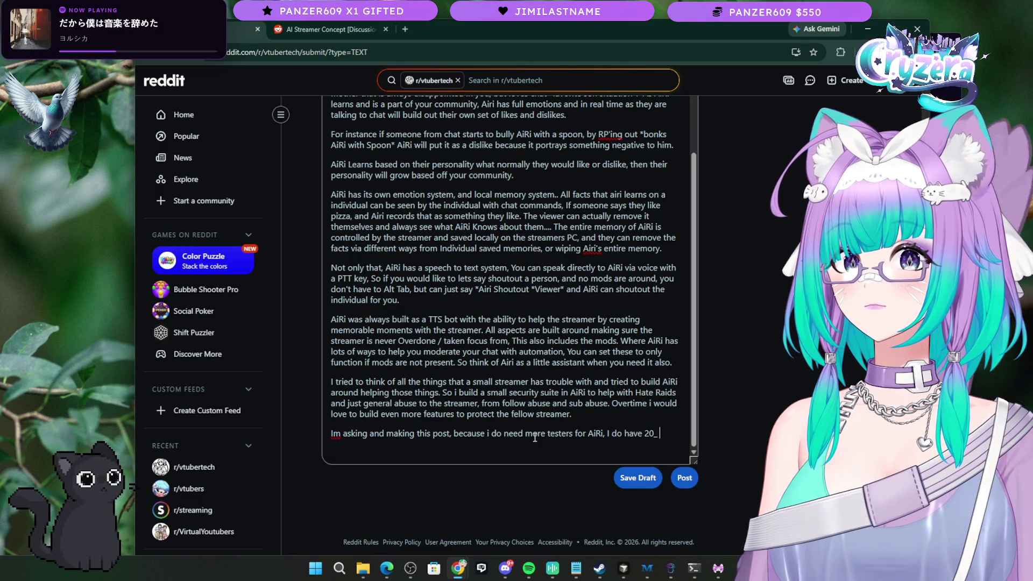
pyautogui.press('BackSpace')
pyautogui.write('+ people that ')
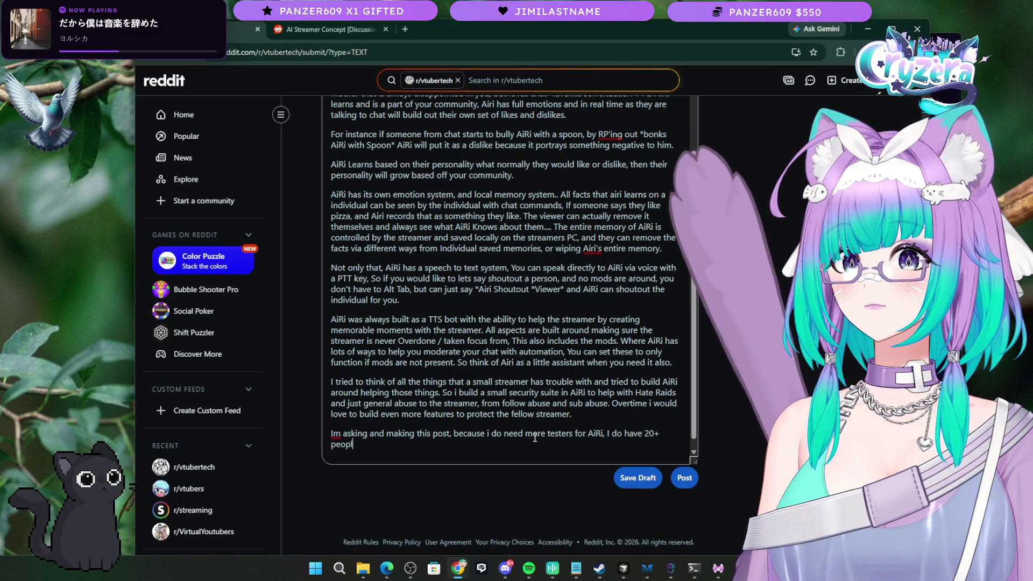
pyautogui.write('do enjoy')
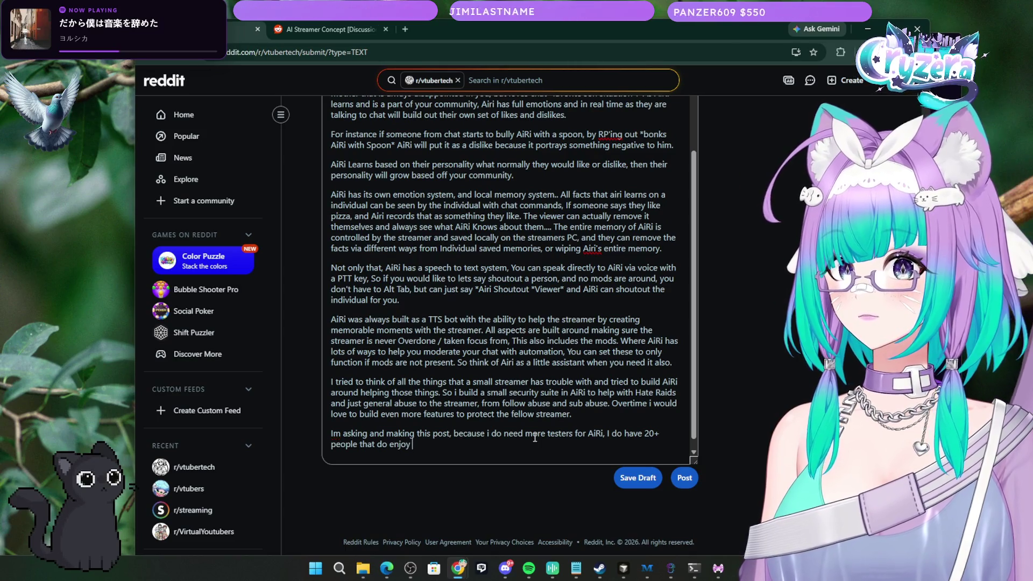
pyautogui.write(' , bi do soed s')
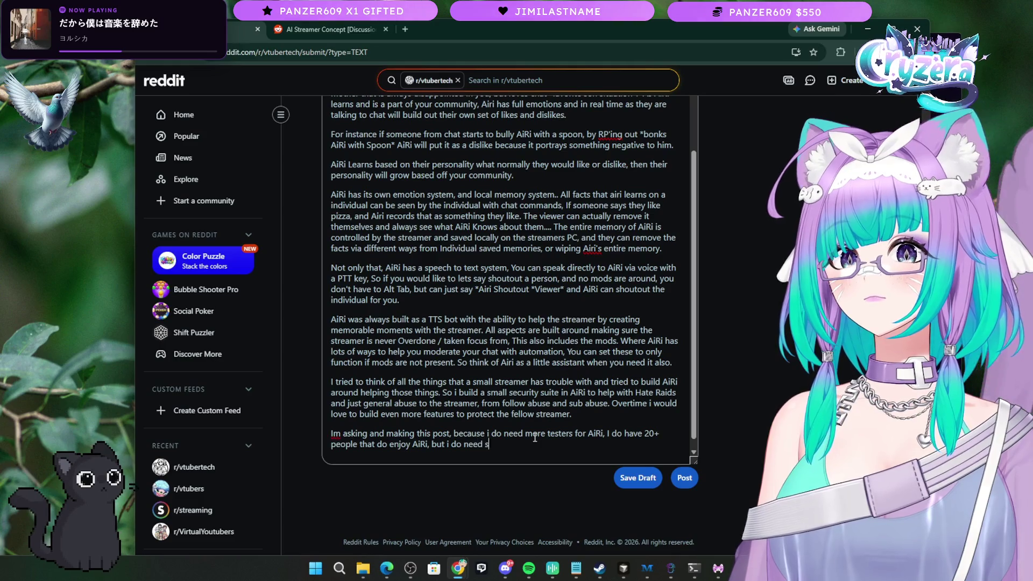
pyautogui.write('larger ster')
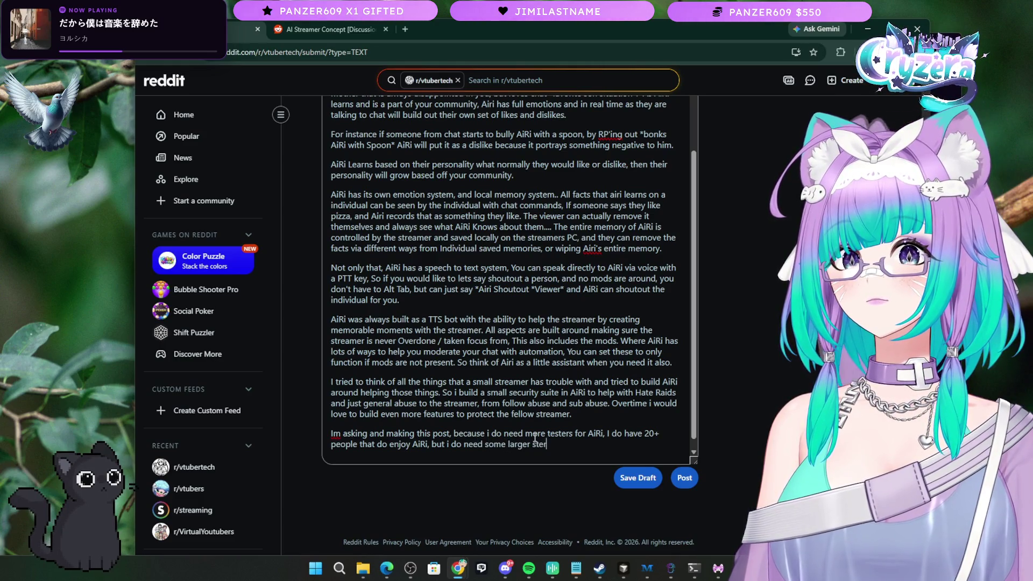
pyautogui.press('BackSpace')
pyautogui.press('BackSpace')
pyautogui.write('reamers ')
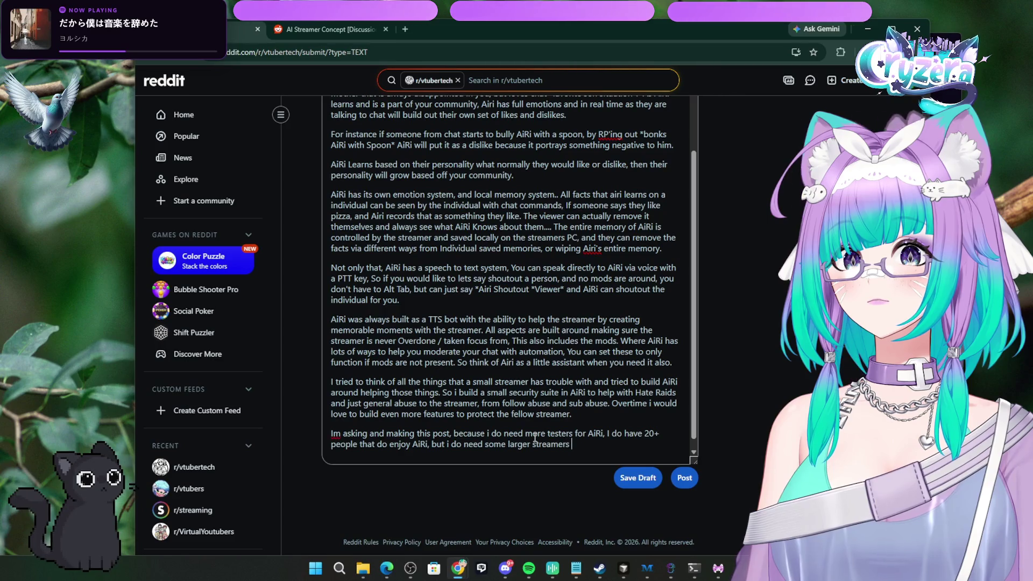
pyautogui.write('to help st')
pyautogui.write('ress t')
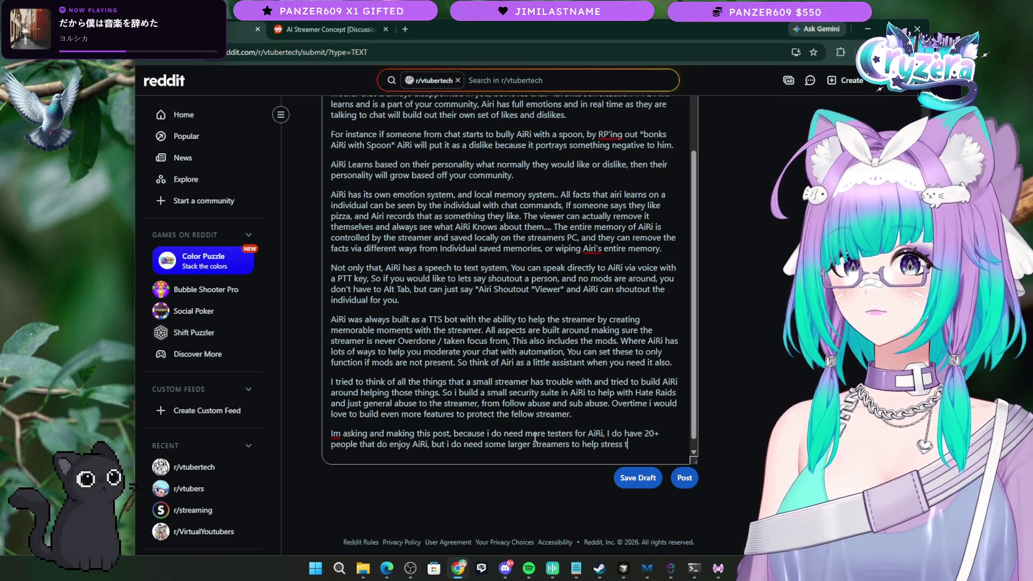
pyautogui.write(' AiRi')
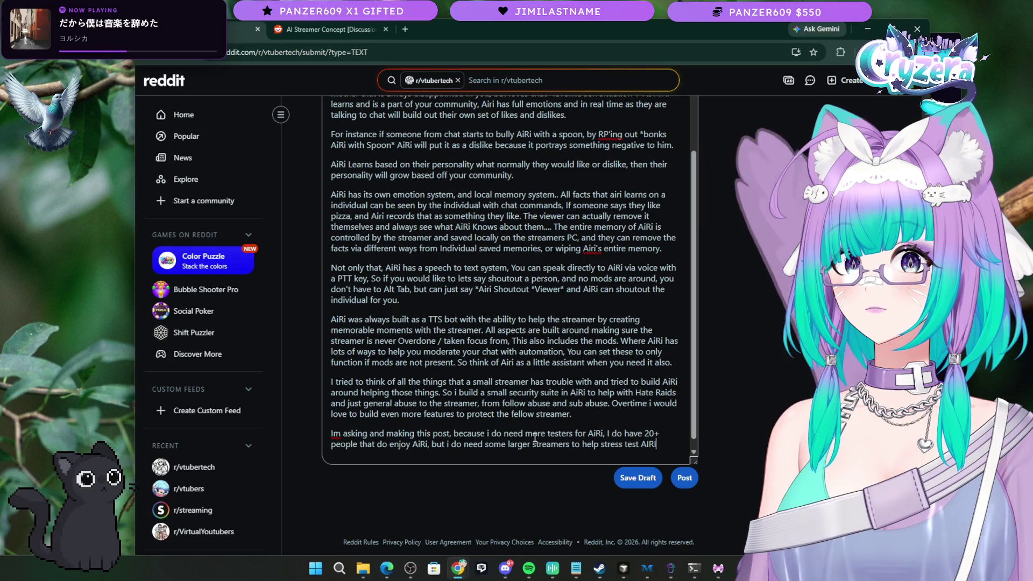
pyautogui.write('.')
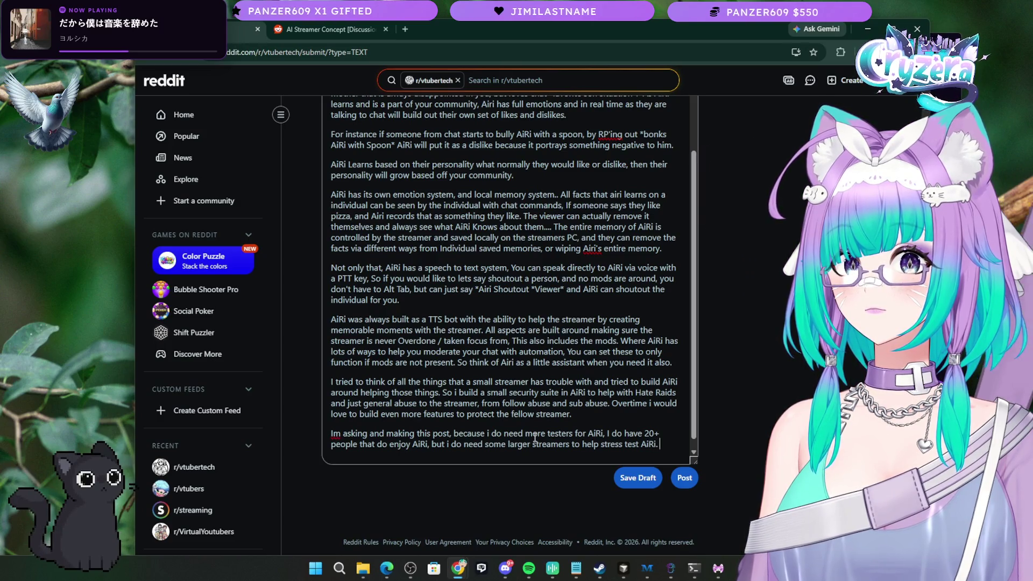
pyautogui.press('BackSpace')
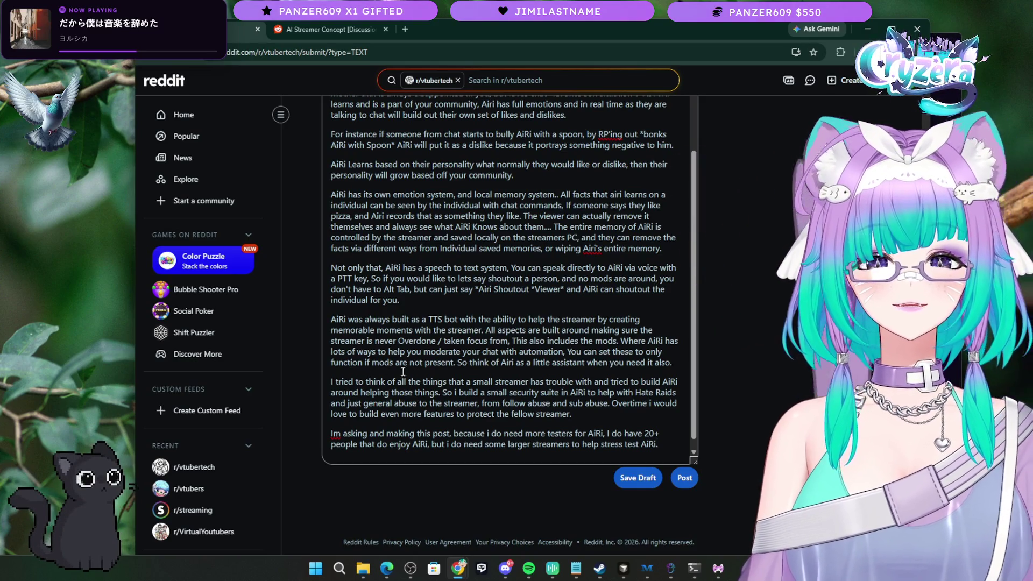
# Step: Correct 'Im' to 'I'm', keeping 'Airi's' and 'RP'ing' as written, and scroll back up
pyautogui.rightClick(335, 435)
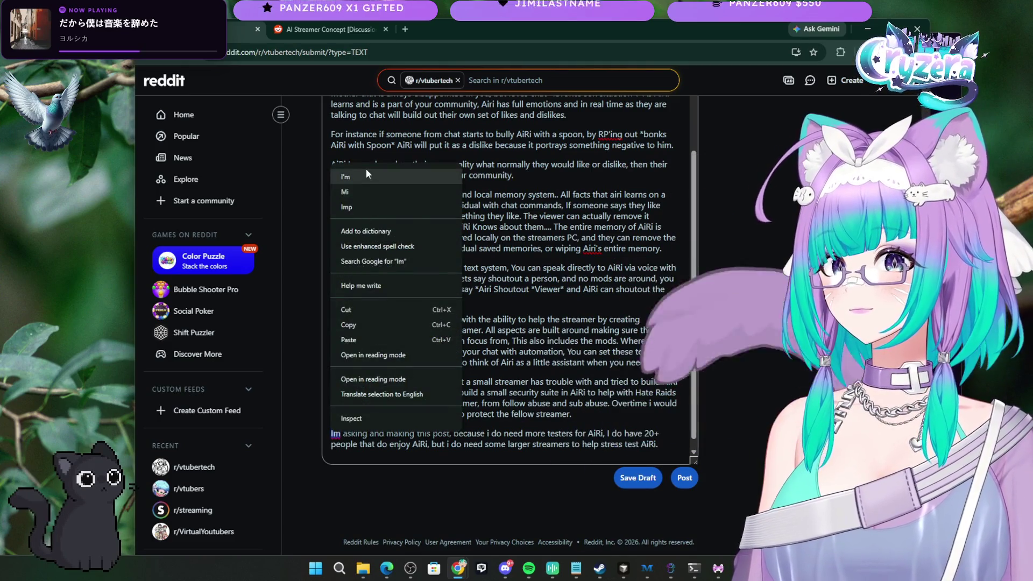
pyautogui.click(365, 175)
pyautogui.rightClick(591, 250)
pyautogui.rightClick(610, 134)
pyautogui.rightClick(610, 133)
pyautogui.click(576, 190)
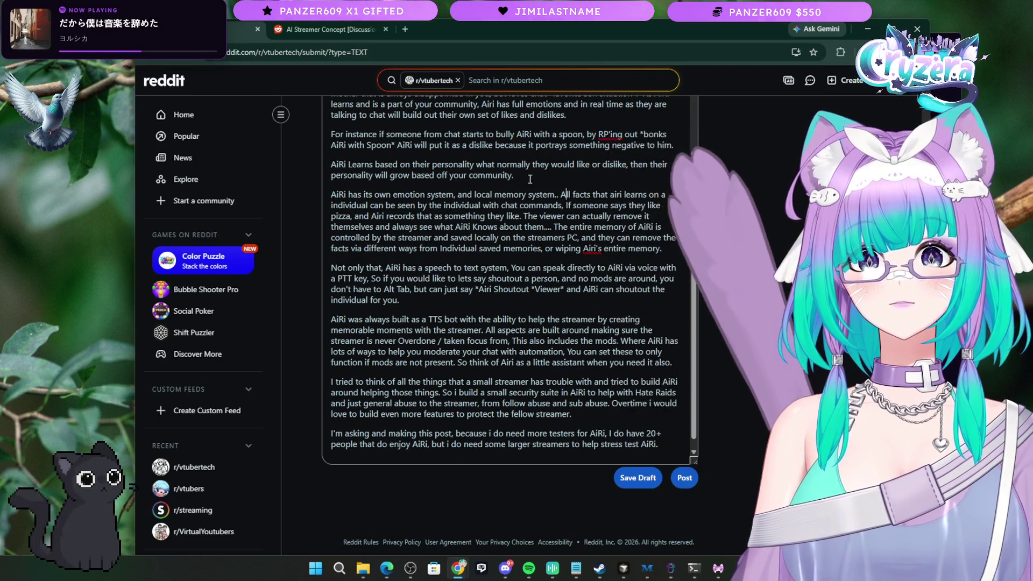
pyautogui.scroll(10, 527, 239)
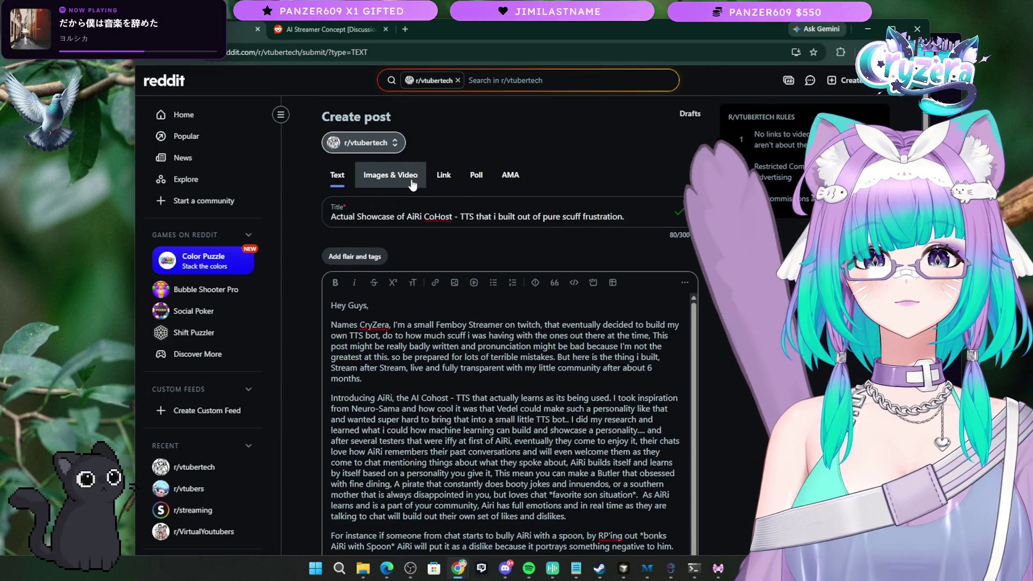
pyautogui.click(390, 174)
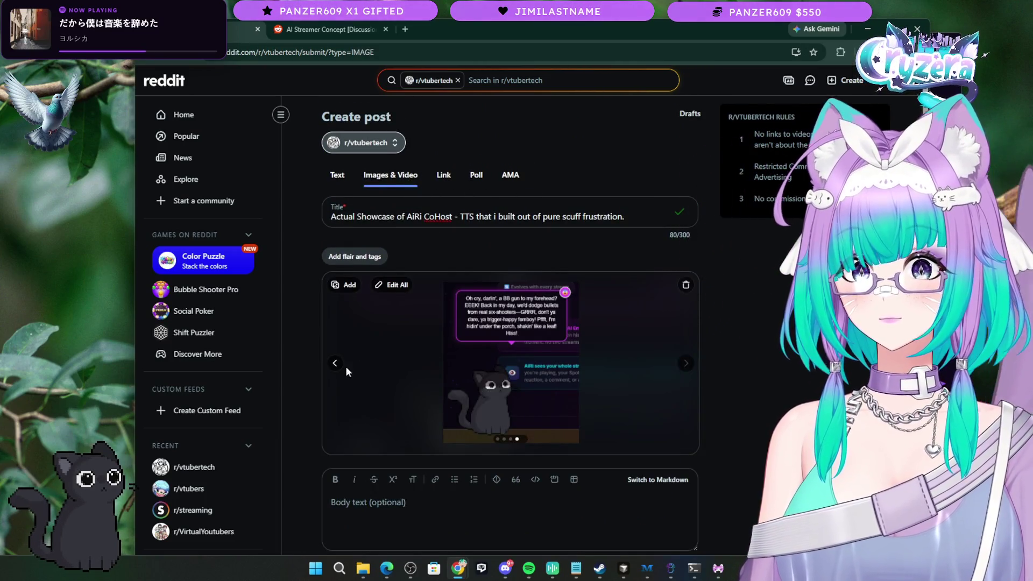
pyautogui.click(335, 363)
pyautogui.click(334, 363)
pyautogui.click(334, 363)
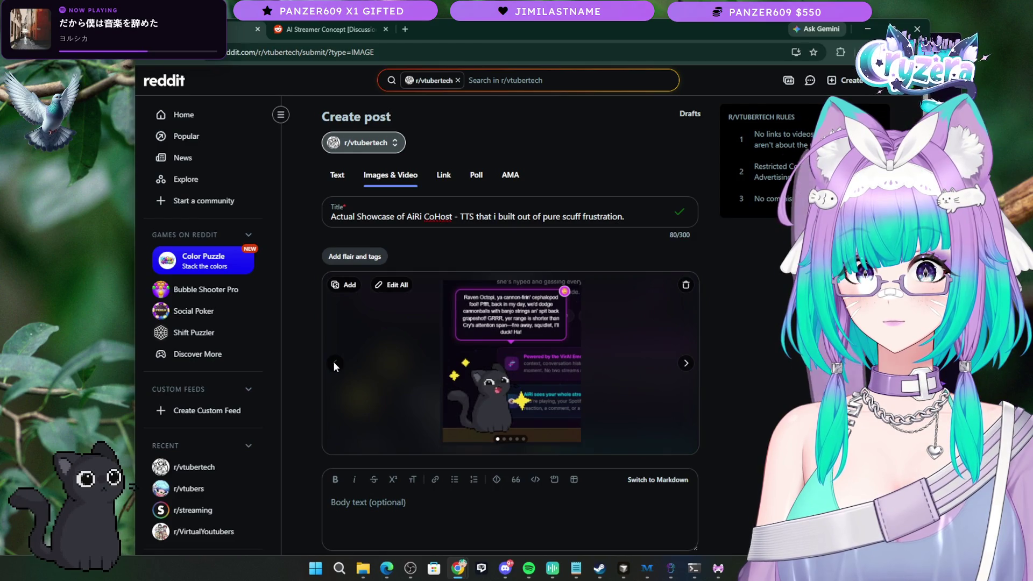
pyautogui.click(686, 365)
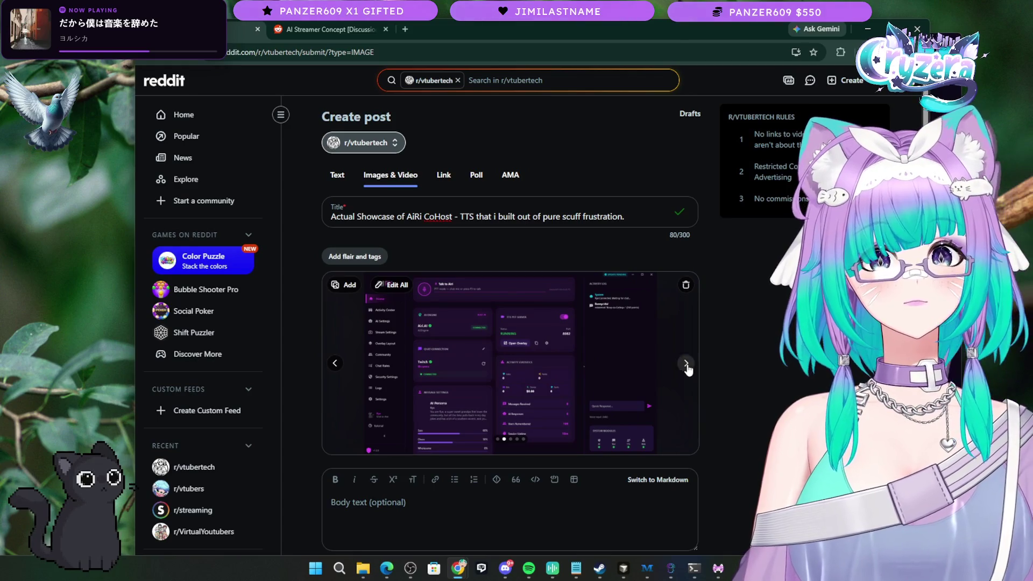
pyautogui.click(686, 365)
pyautogui.click(686, 365)
pyautogui.scroll(-2, 687, 364)
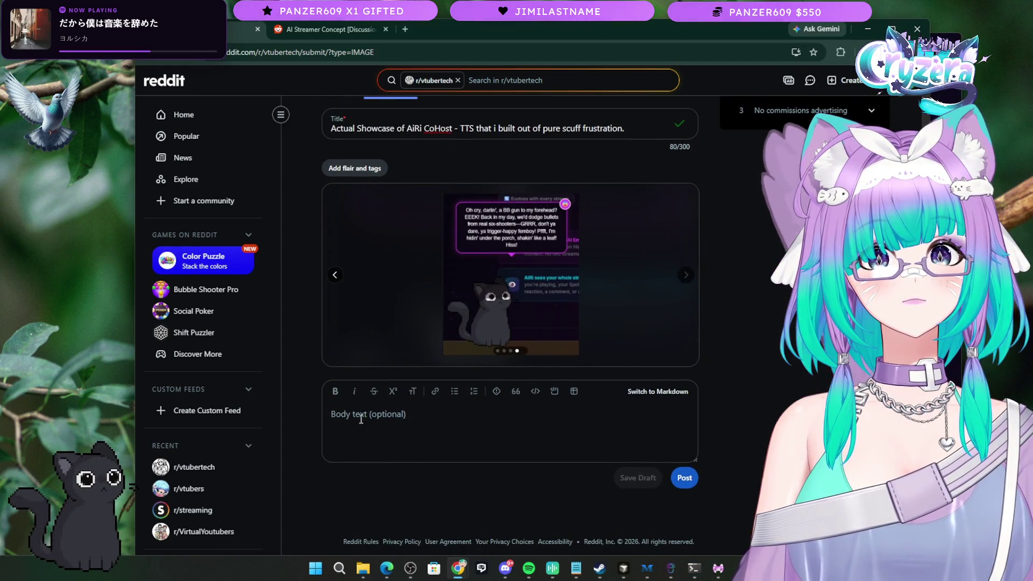
pyautogui.scroll(2, 442, 482)
pyautogui.click(342, 185)
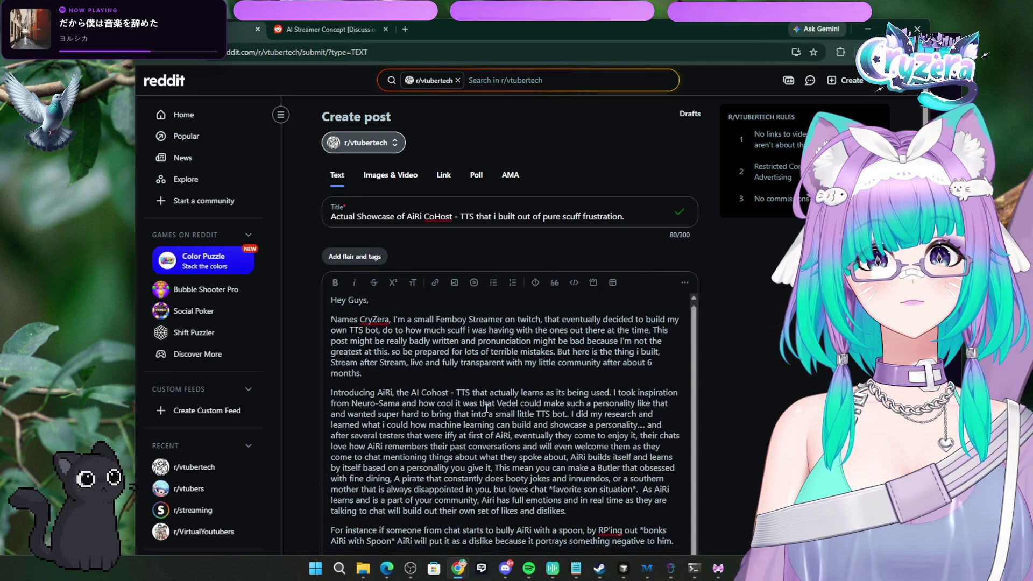
pyautogui.scroll(-8, 502, 450)
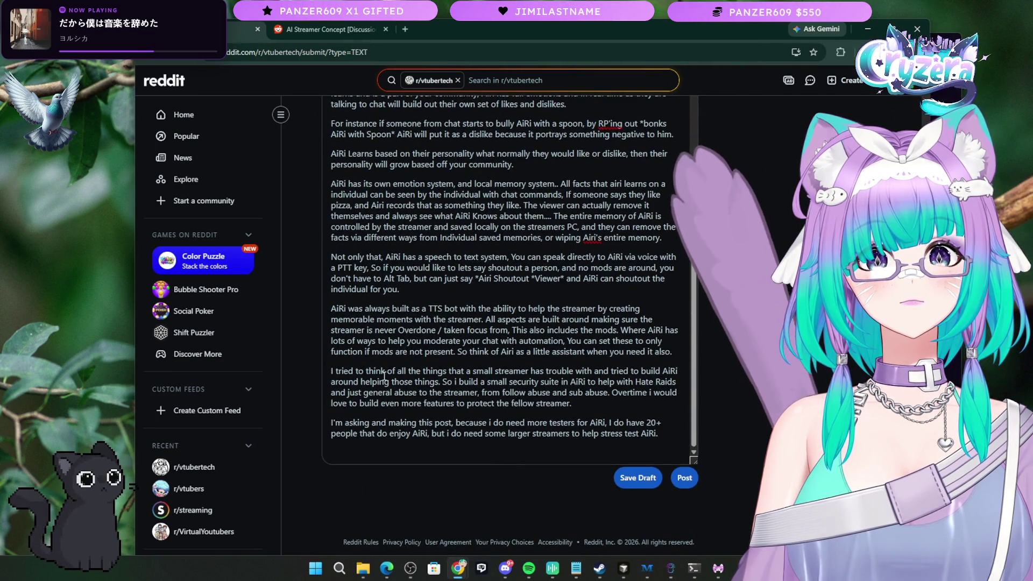
pyautogui.click(601, 404)
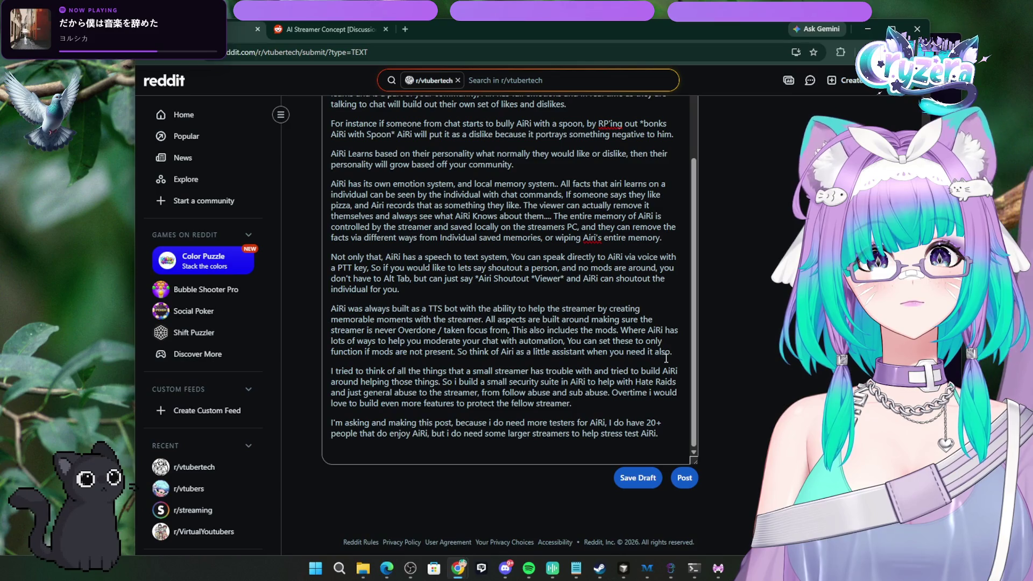
pyautogui.click(670, 436)
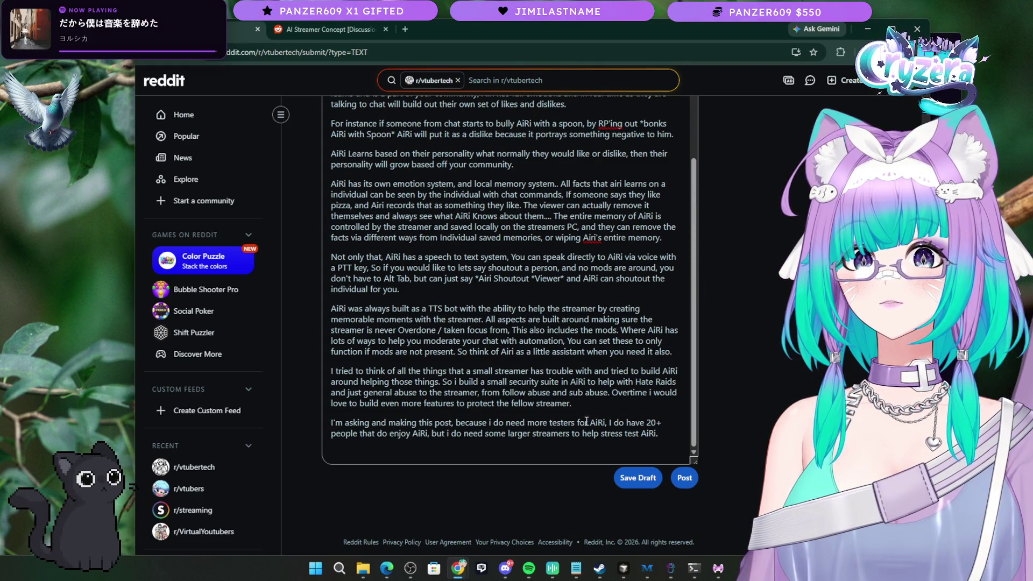
pyautogui.moveTo(615, 422); pyautogui.dragTo(680, 435)
# Step: Add a comma after 'enjoy AiRi', insert 'are mostly small streamer and', and end with 'in a larger enviourment.'
pyautogui.click(646, 434)
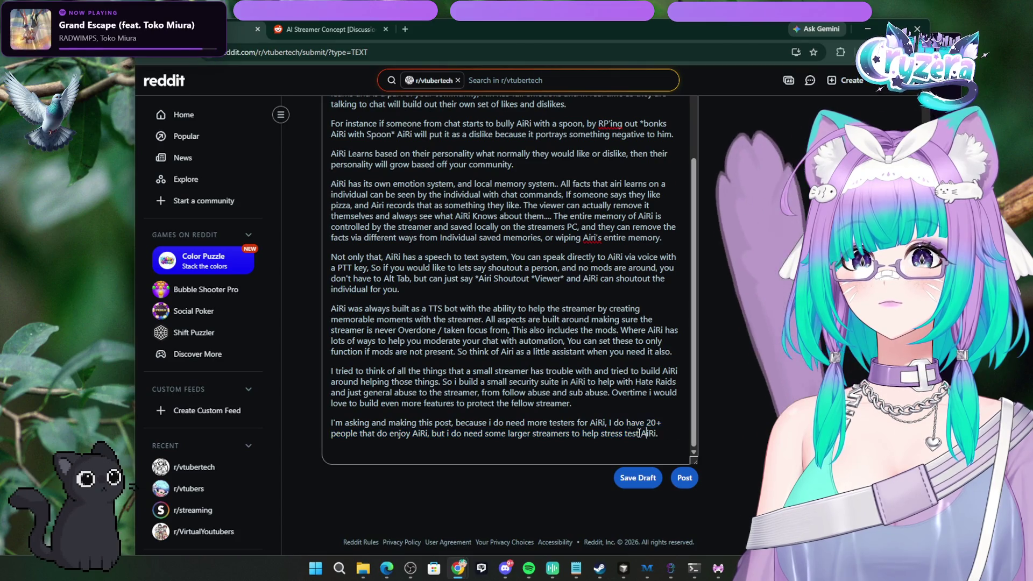
pyautogui.click(429, 433)
pyautogui.write(',')
pyautogui.click(447, 434)
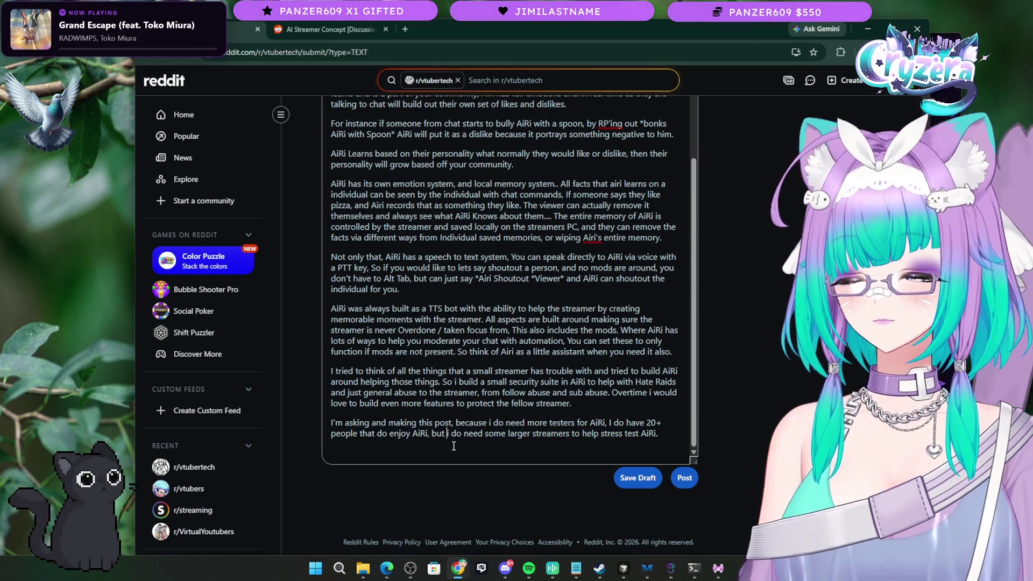
pyautogui.write('are m')
pyautogui.write('ostly small streamer')
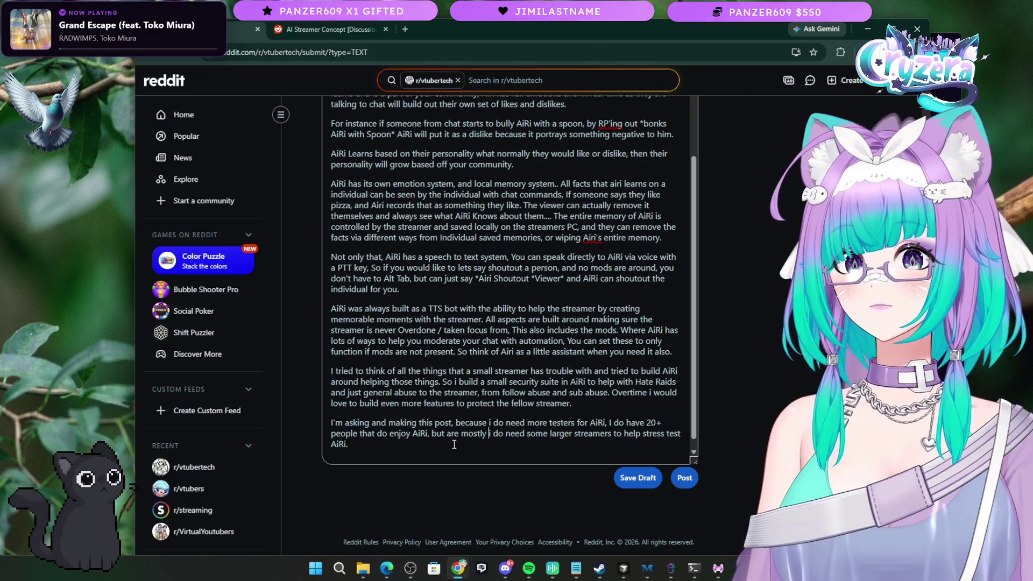
pyautogui.write(' and')
pyautogui.press('Delete')
pyautogui.press('Delete')
pyautogui.press('Delete')
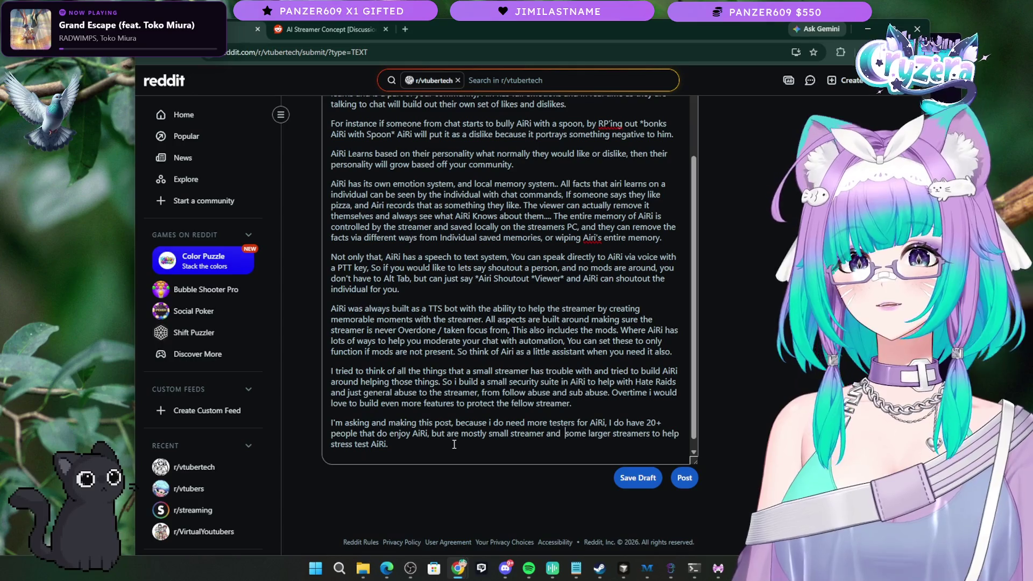
pyautogui.write('do need')
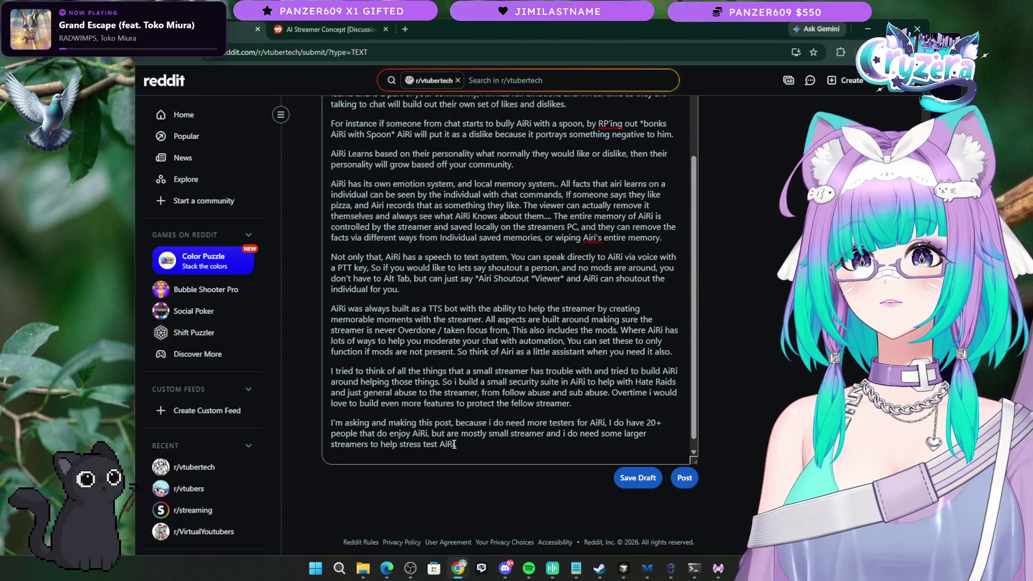
pyautogui.write('  wi')
pyautogui.press('BackSpace')
pyautogui.press('BackSpace')
pyautogui.press('BackSpace')
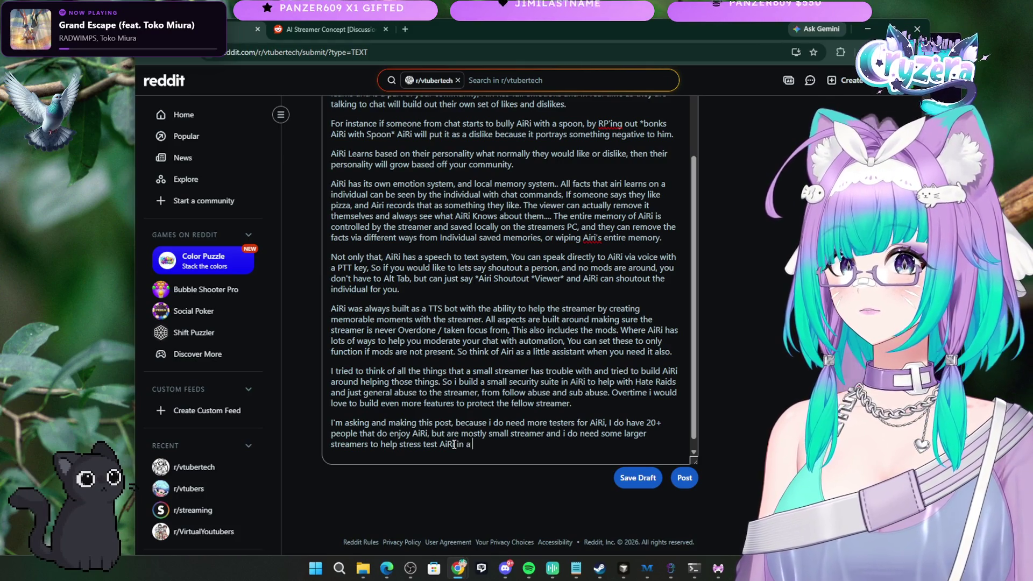
pyautogui.write('in a larger enviourm')
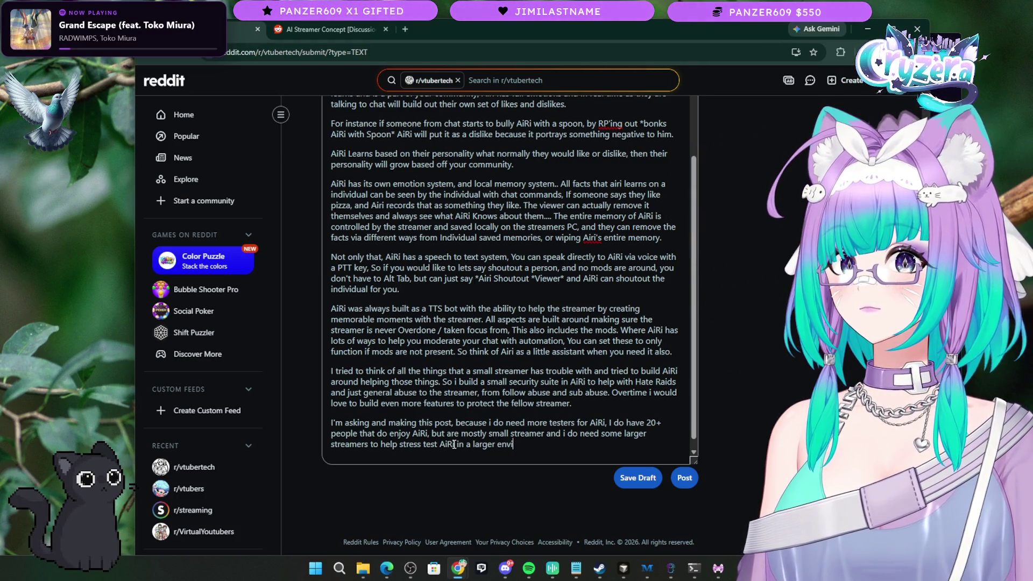
pyautogui.write('ent.')
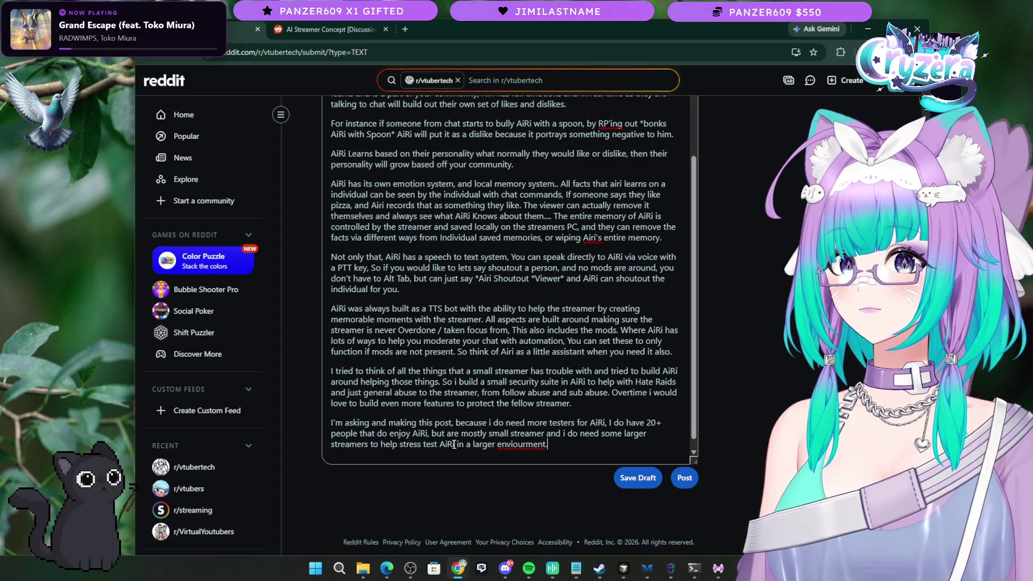
# Step: Undo the mistaken 'devourment' spell-check replacement by retyping the word as 'enviourment.'
pyautogui.rightClick(531, 444)
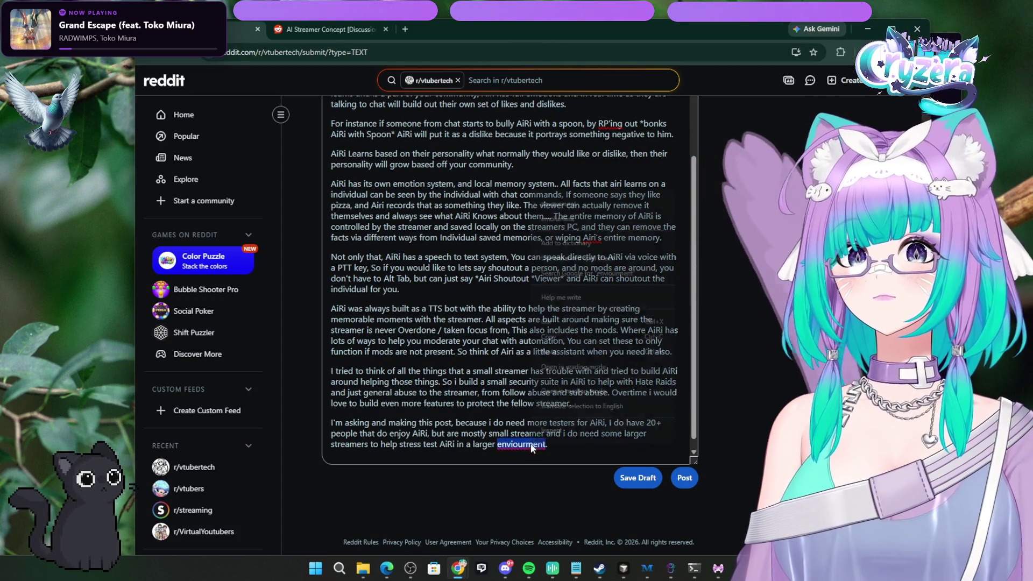
pyautogui.click(581, 204)
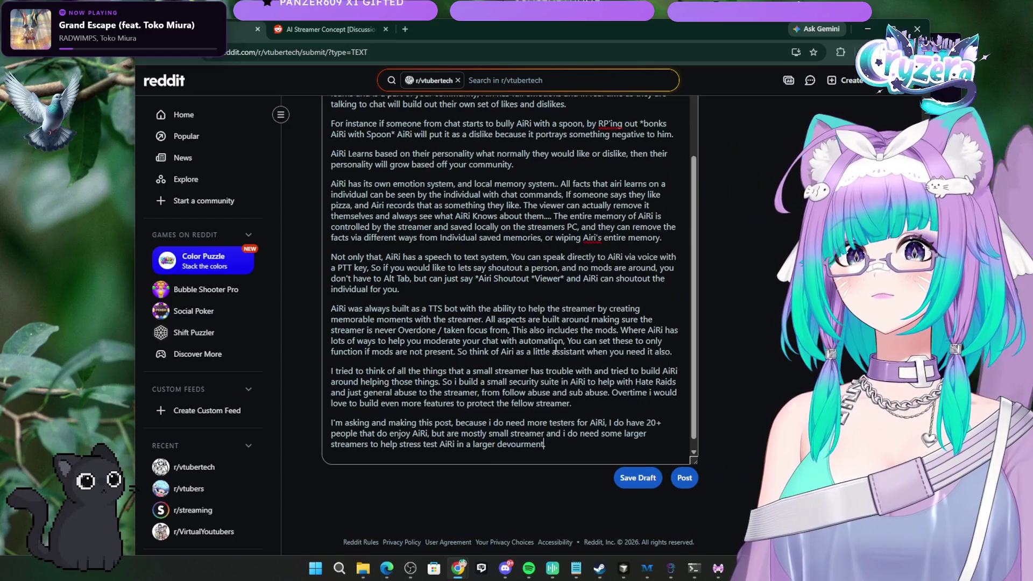
pyautogui.rightClick(524, 447)
pyautogui.click(523, 446)
pyautogui.moveTo(546, 445); pyautogui.dragTo(498, 445)
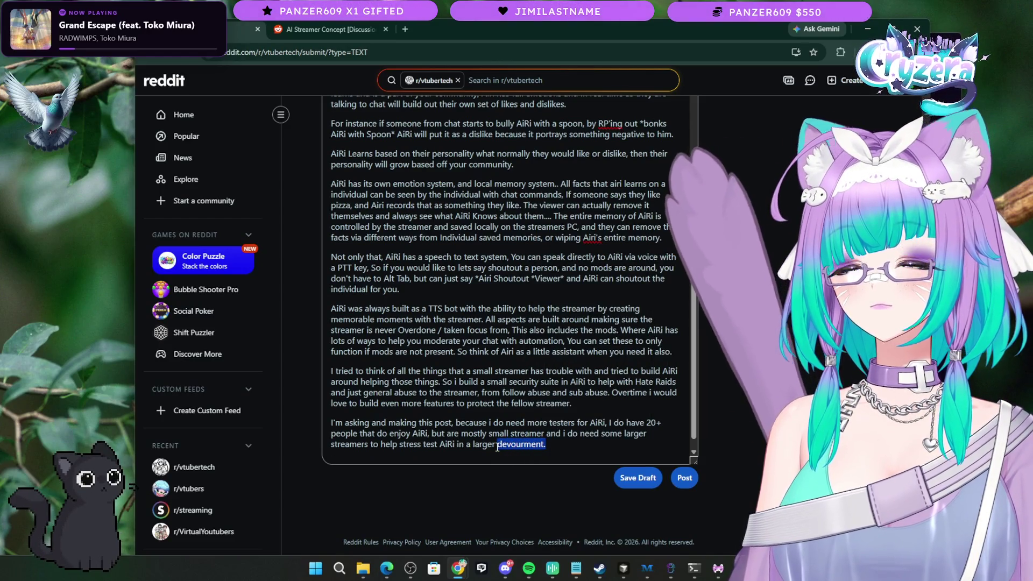
pyautogui.press('BackSpace')
pyautogui.write('nviourment.')
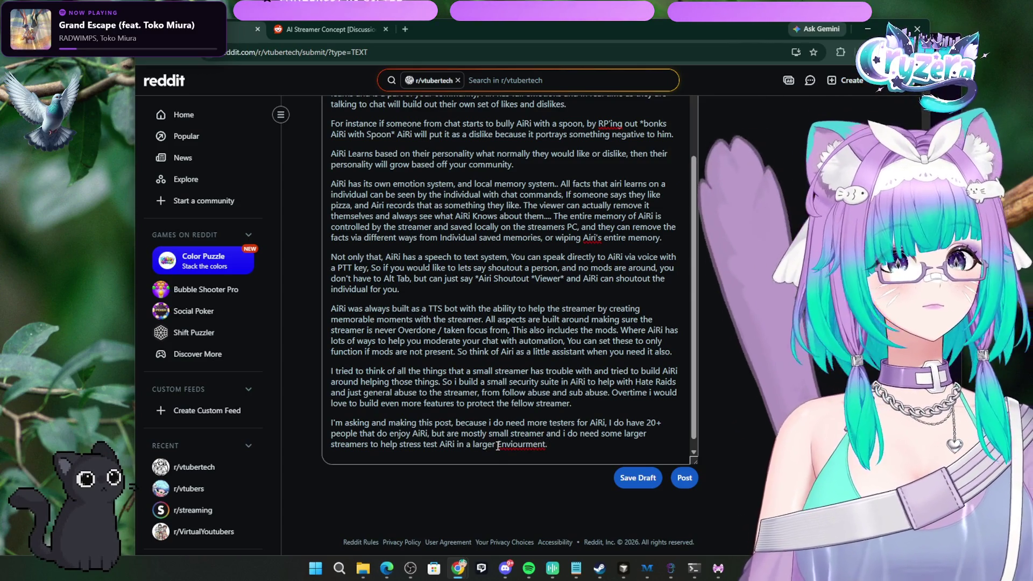
pyautogui.click(505, 455)
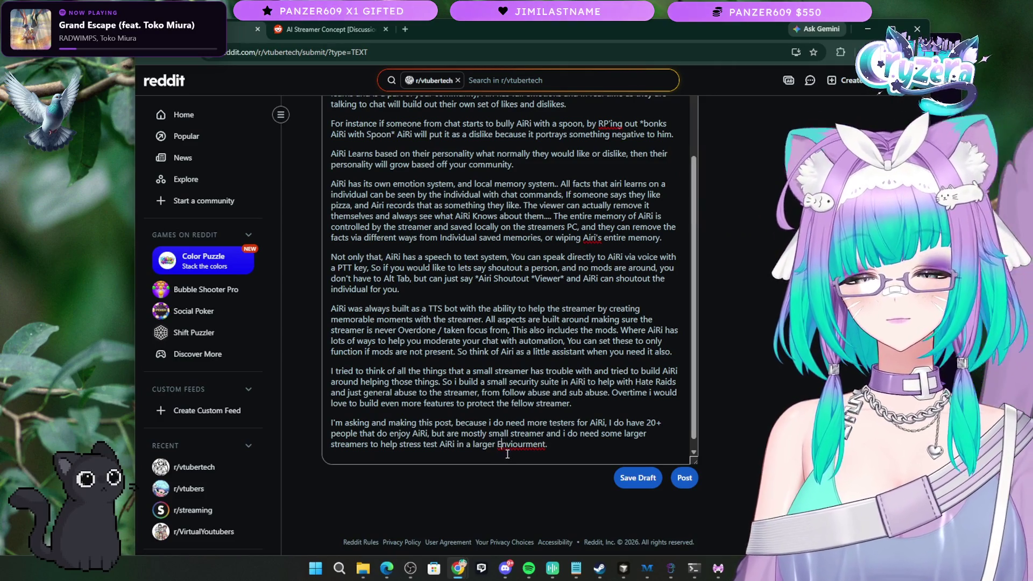
pyautogui.write('e')
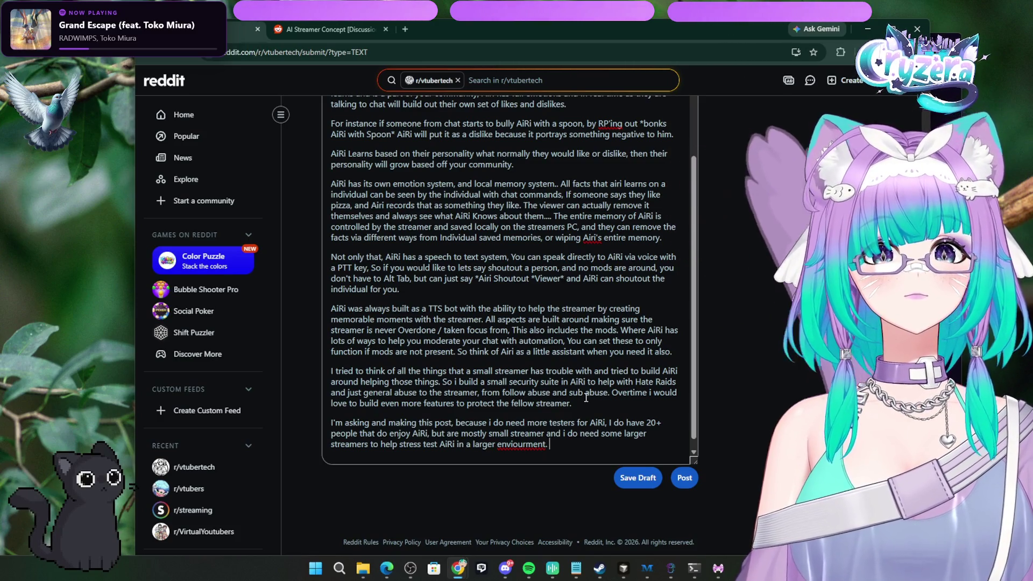
pyautogui.rightClick(518, 445)
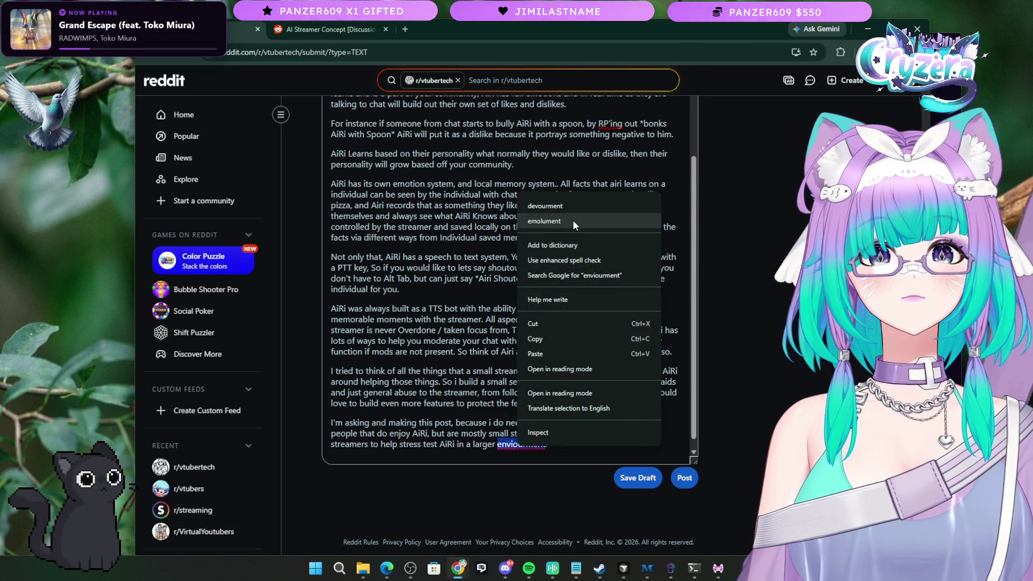
pyautogui.click(518, 445)
pyautogui.press('BackSpace')
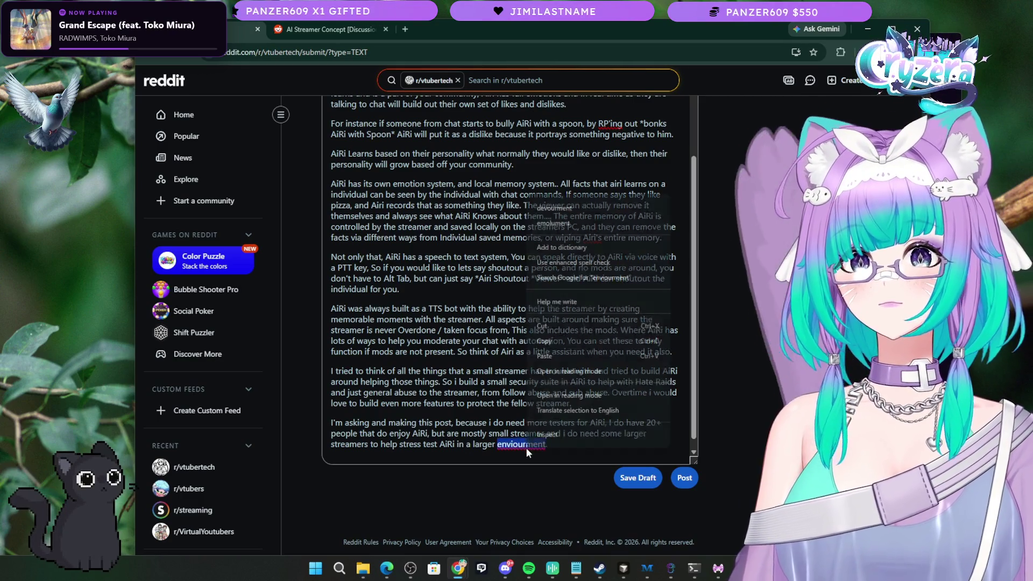
pyautogui.rightClick(525, 447)
pyautogui.click(486, 261)
pyautogui.scroll(3, 487, 261)
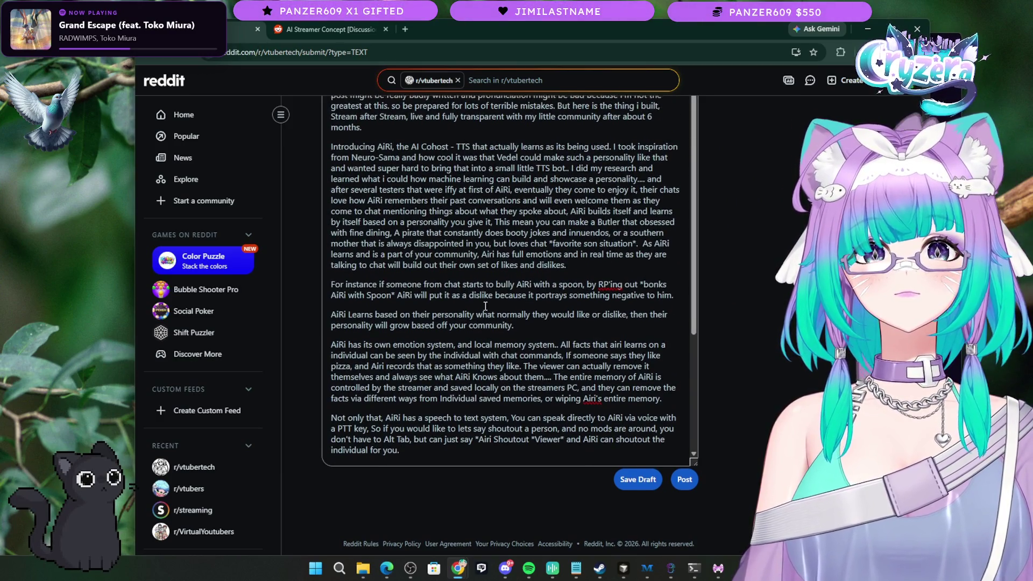
# Step: Open the chat threads list, then close the Chats popup to reveal the post draft again
pyautogui.scroll(1, 485, 305)
pyautogui.scroll(-3, 485, 306)
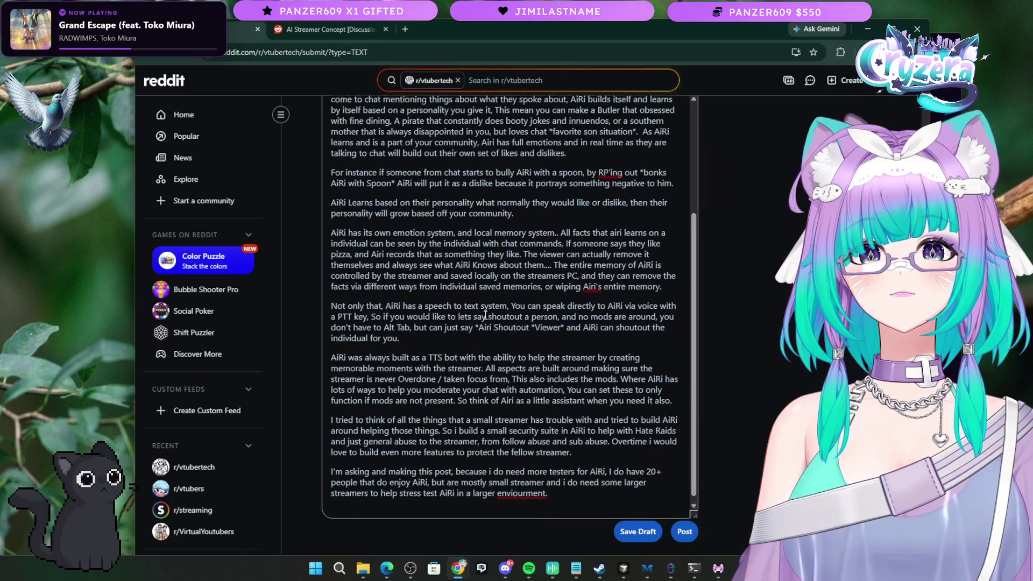
pyautogui.click(572, 489)
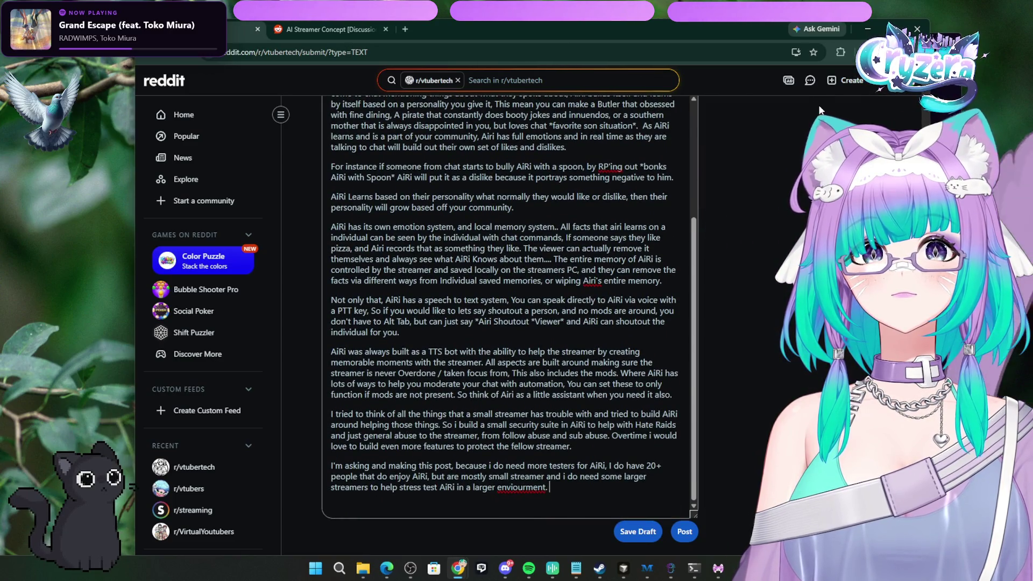
pyautogui.click(810, 82)
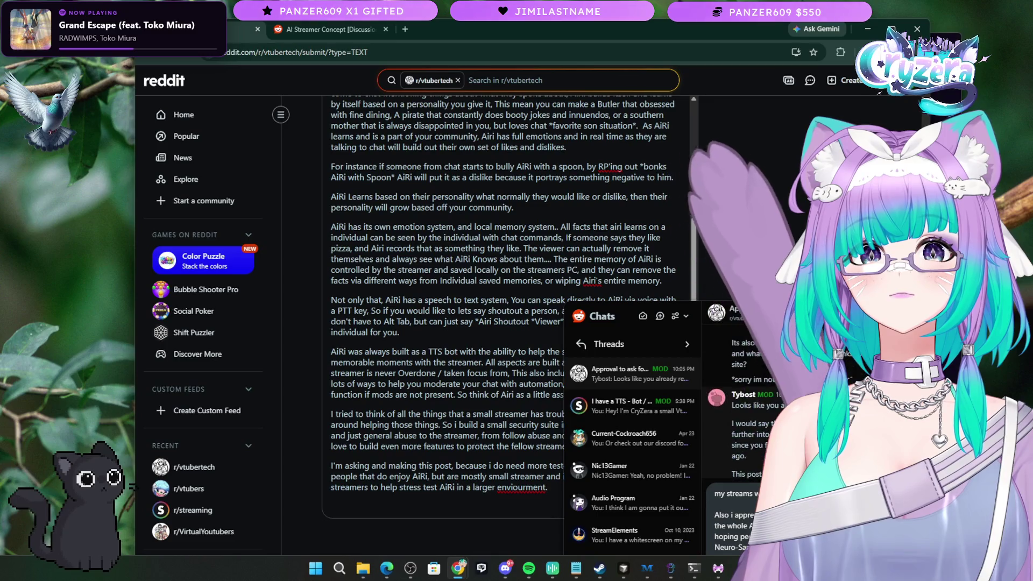
pyautogui.scroll(-3, 748, 399)
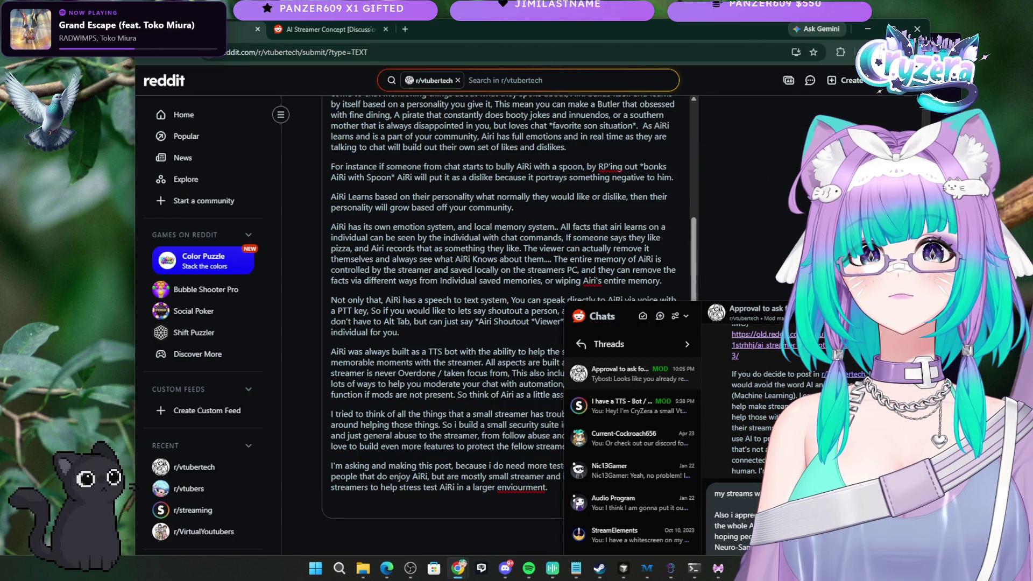
pyautogui.press('Escape')
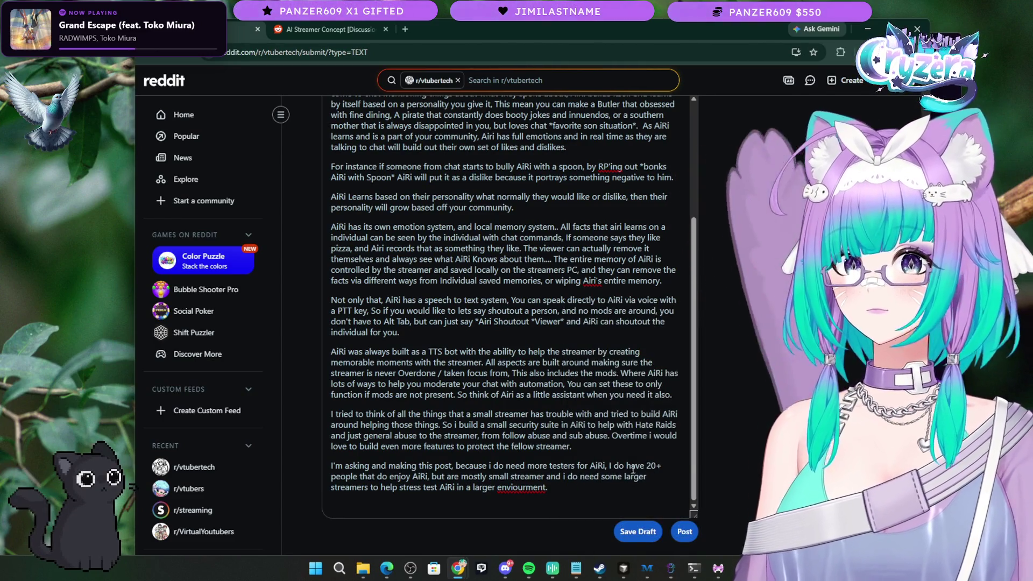
pyautogui.rightClick(529, 487)
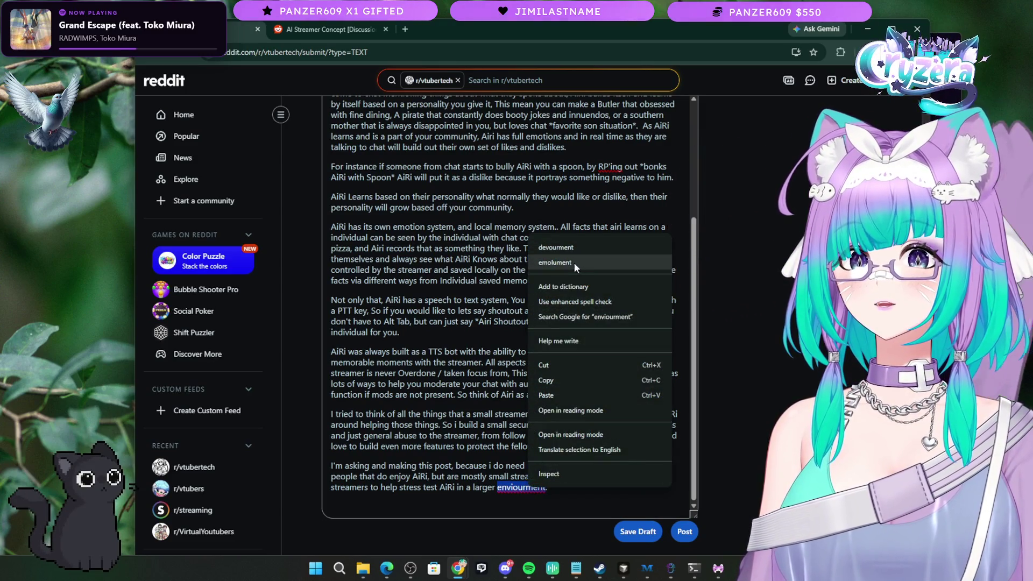
# Step: Edit 'enviourment' letter by letter toward 'enviroment' while checking spell-check suggestions
pyautogui.click(521, 488)
pyautogui.rightClick(520, 489)
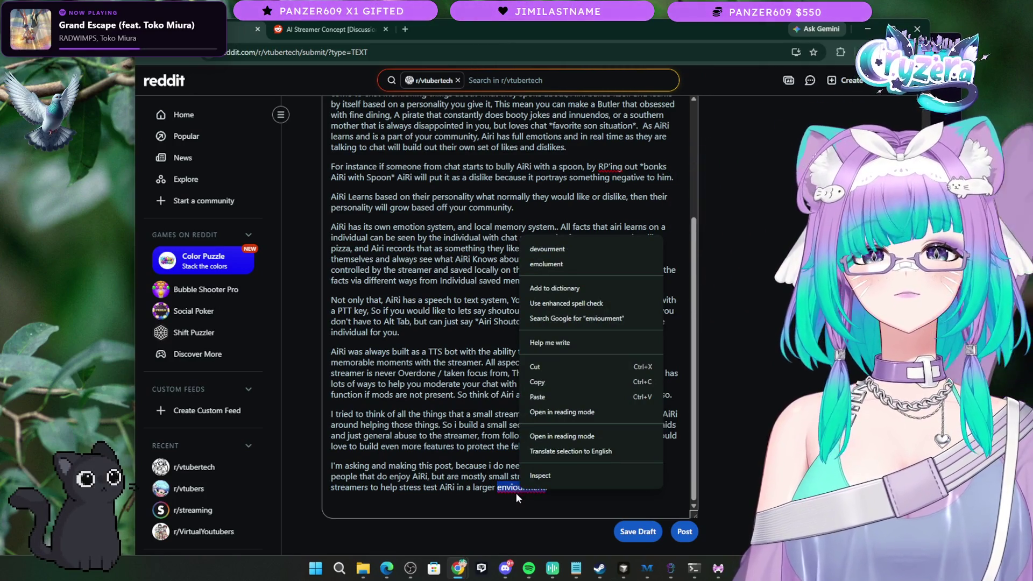
pyautogui.click(516, 491)
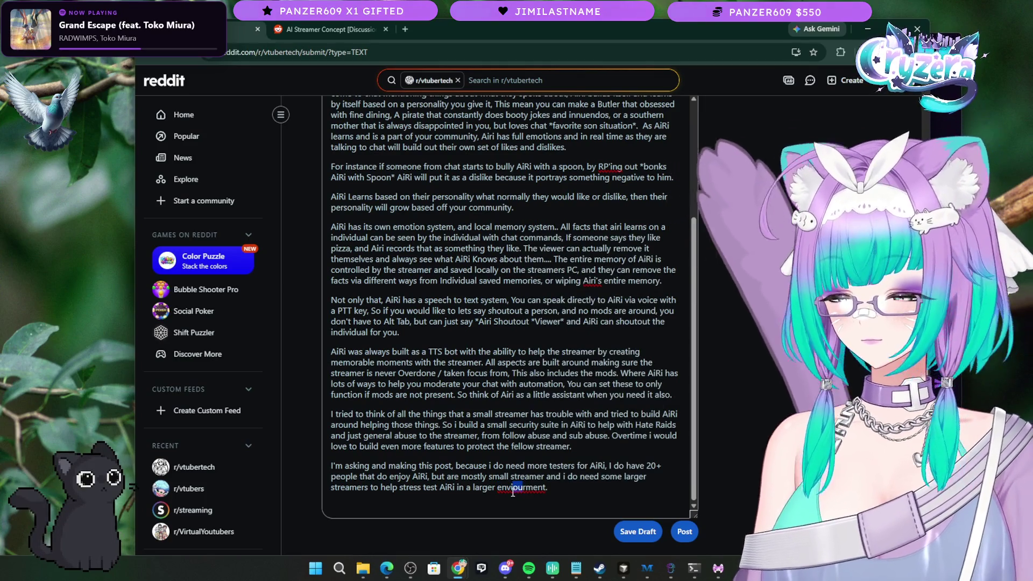
pyautogui.press('BackSpace')
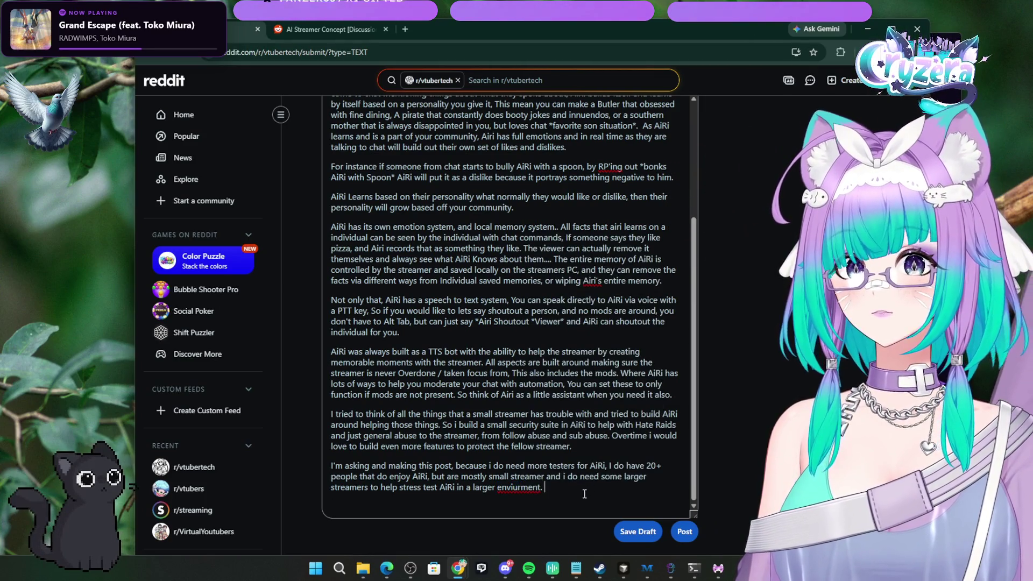
pyautogui.rightClick(520, 488)
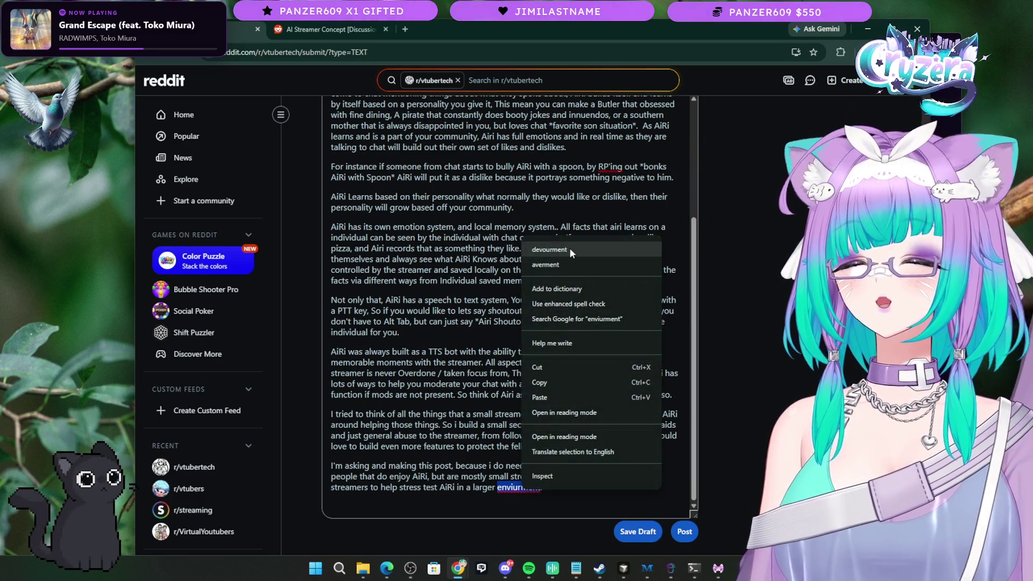
pyautogui.click(506, 485)
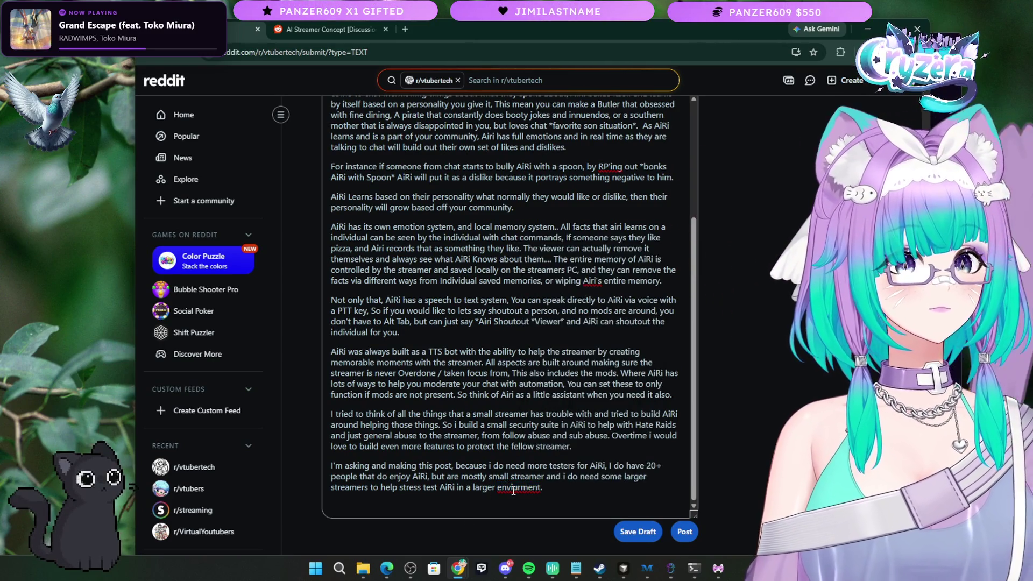
pyautogui.press('BackSpace')
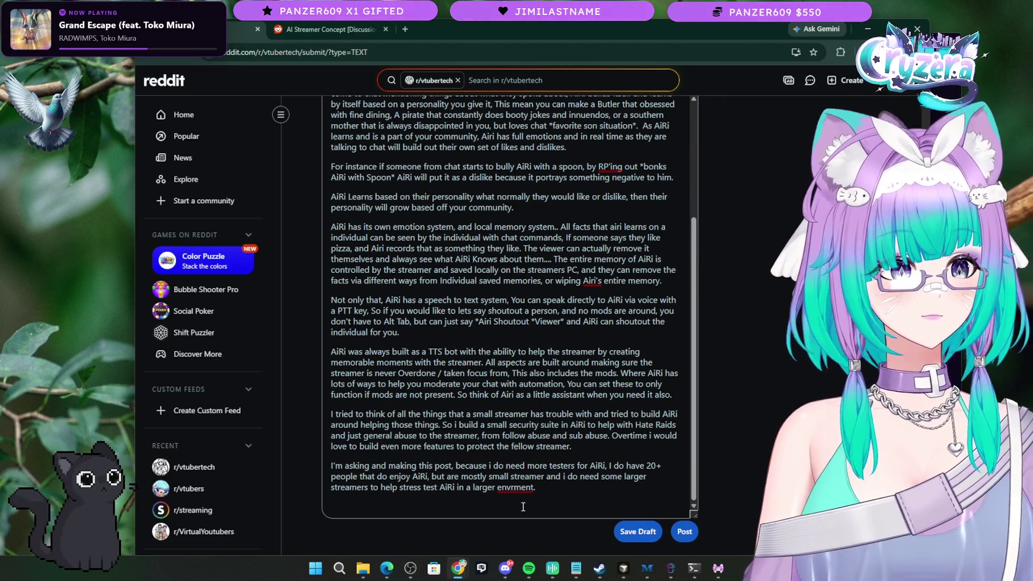
pyautogui.write('ir')
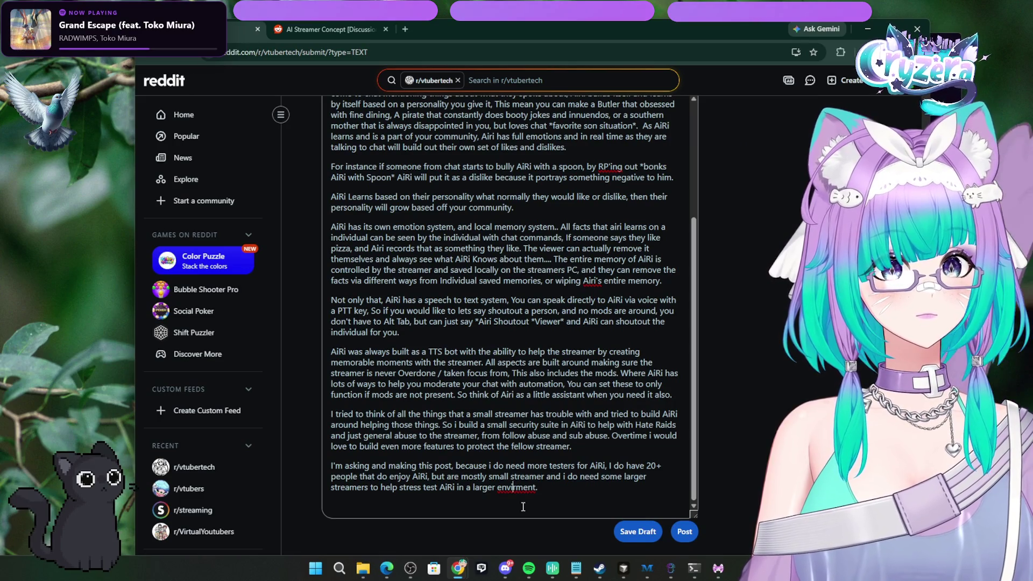
pyautogui.write('o')
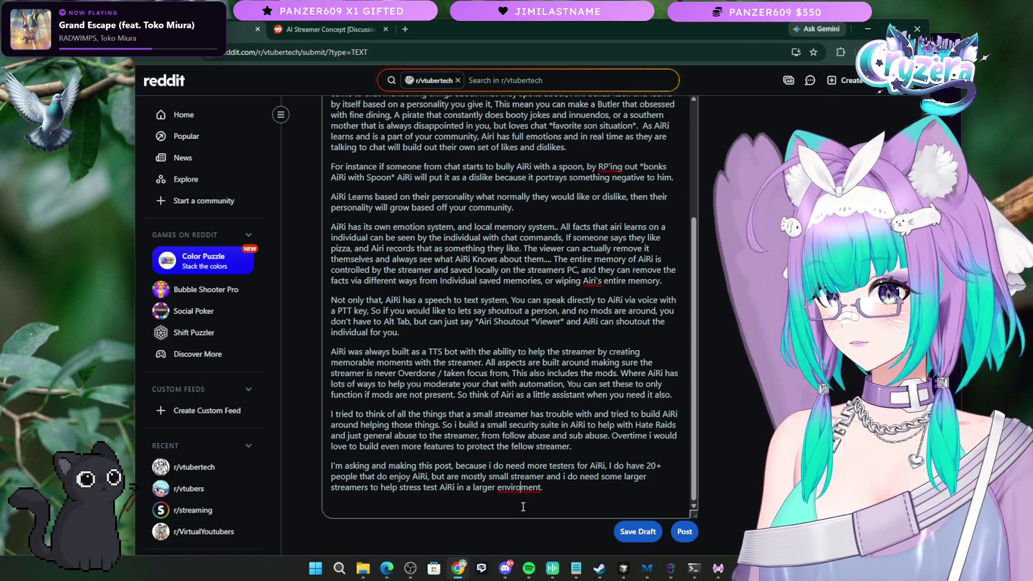
# Step: Replace the misspelled word with 'environment.' and start fixing the capitalization of 'Airi's'
pyautogui.rightClick(522, 487)
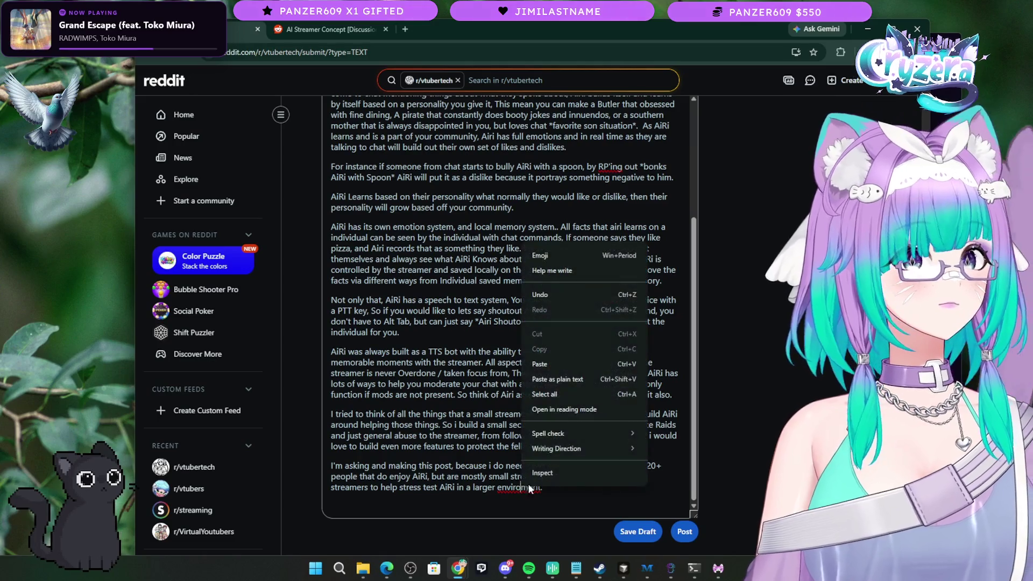
pyautogui.click(510, 488)
pyautogui.rightClick(510, 489)
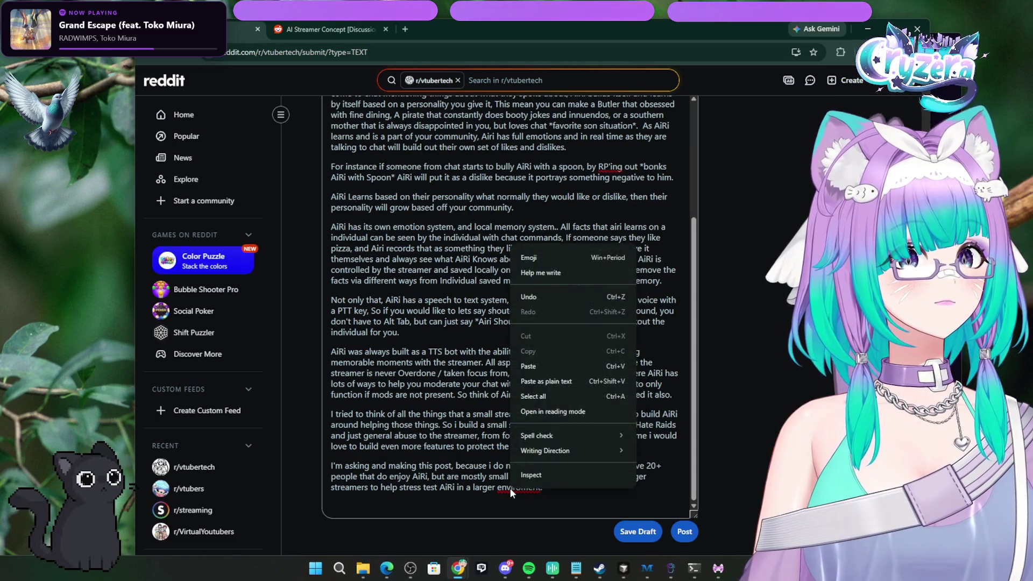
pyautogui.click(509, 488)
pyautogui.moveTo(540, 488); pyautogui.dragTo(498, 488)
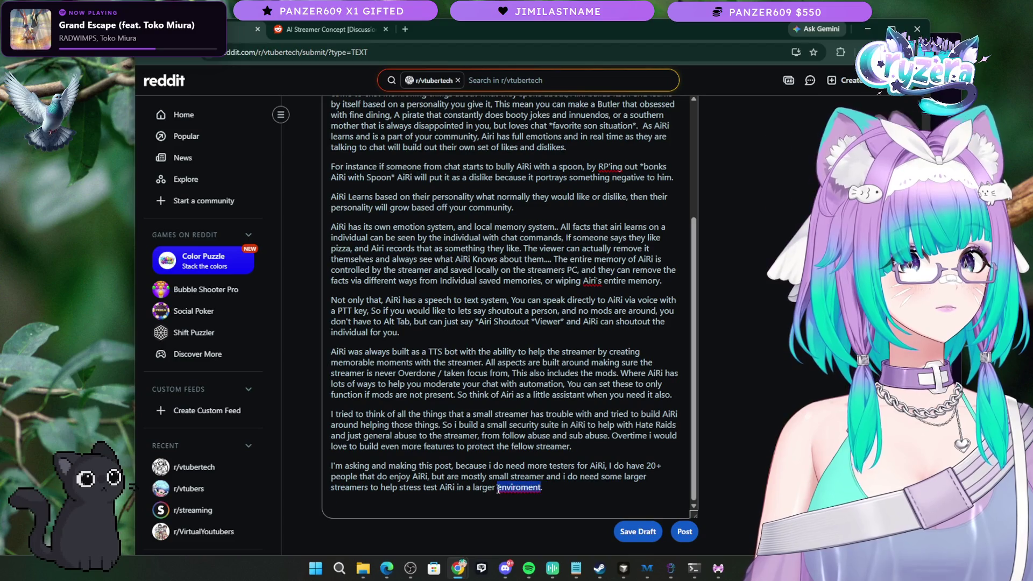
pyautogui.write('en')
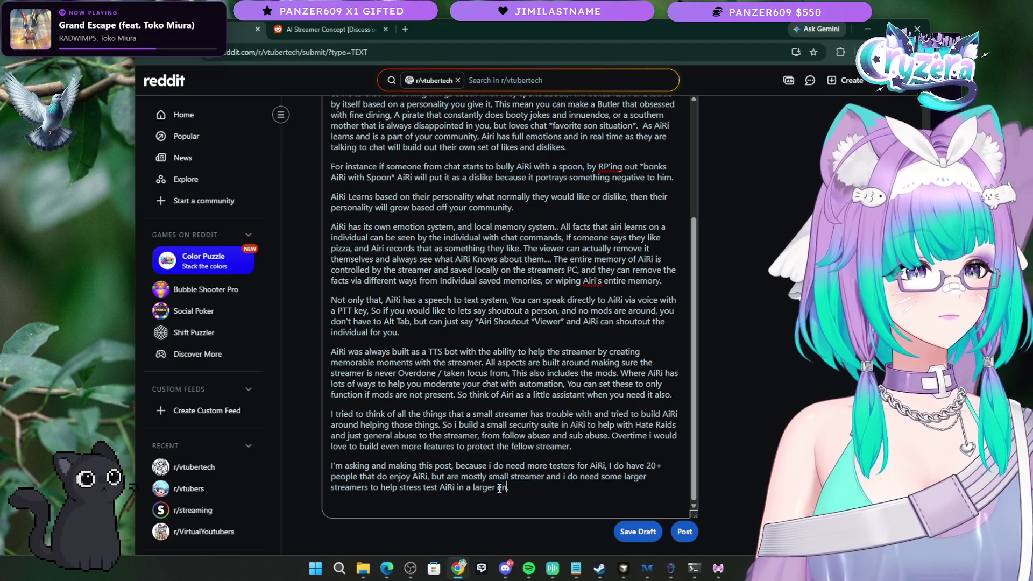
pyautogui.write('vironm')
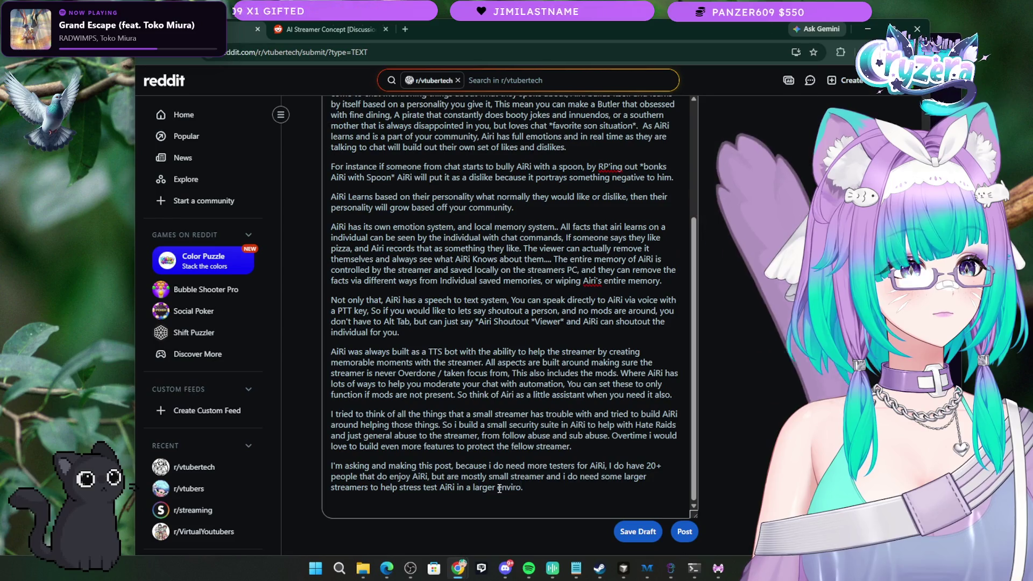
pyautogui.write('ent')
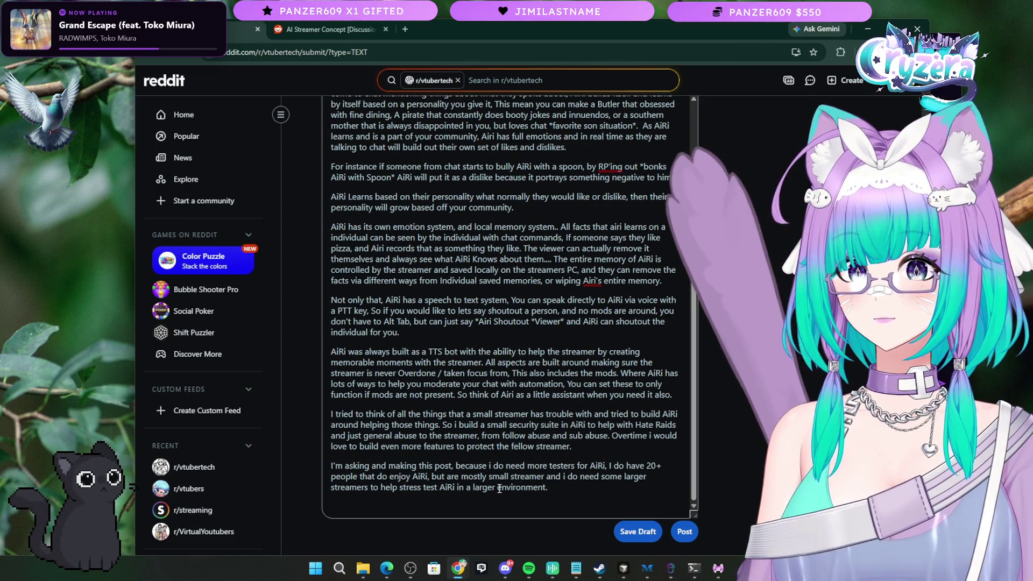
pyautogui.write('.')
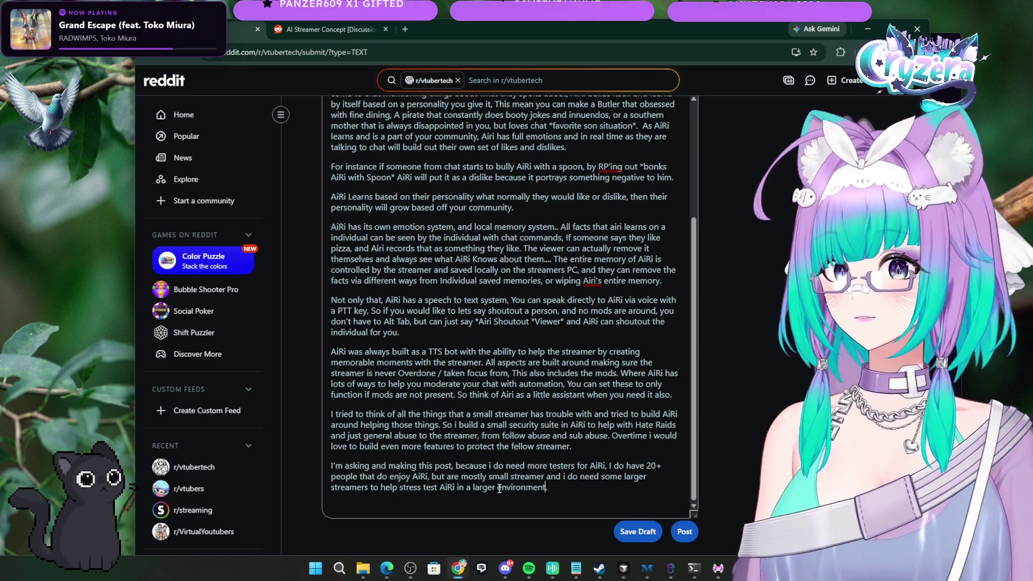
pyautogui.click(594, 280)
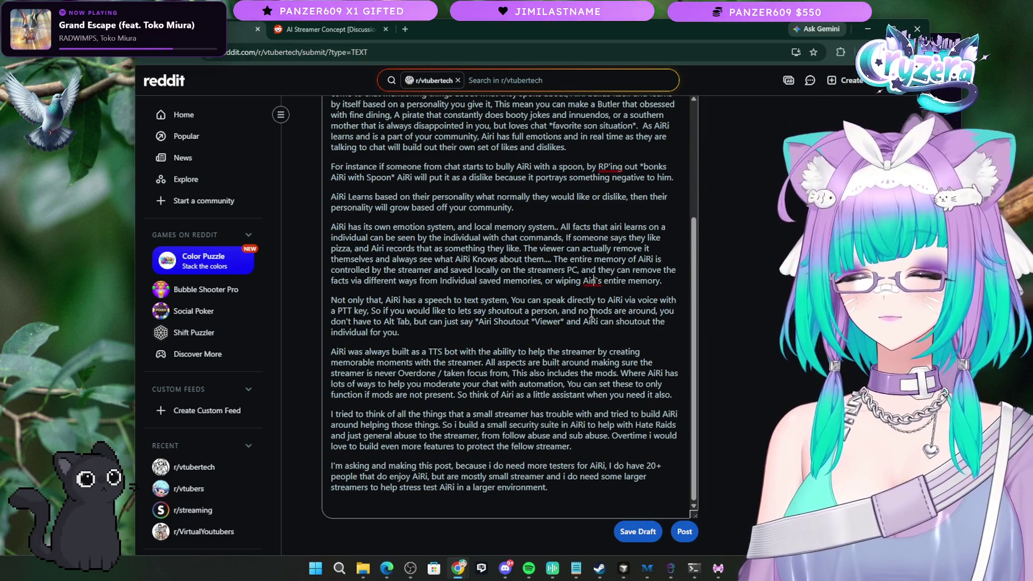
pyautogui.write('R')
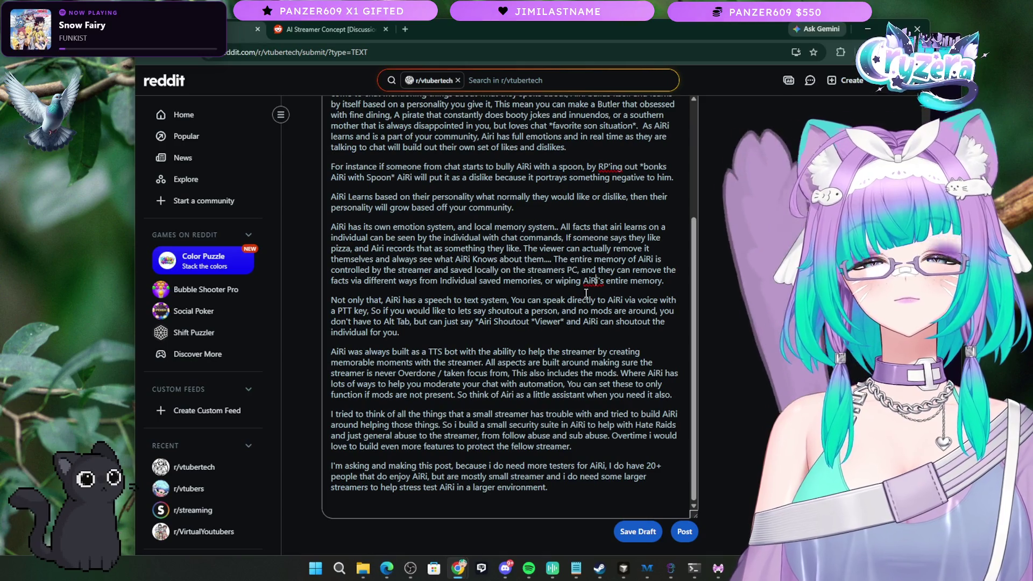
# Step: Page back and forth through the four attached AiRi screenshots, then return to the post's text body
pyautogui.scroll(3, 565, 249)
pyautogui.scroll(4, 565, 249)
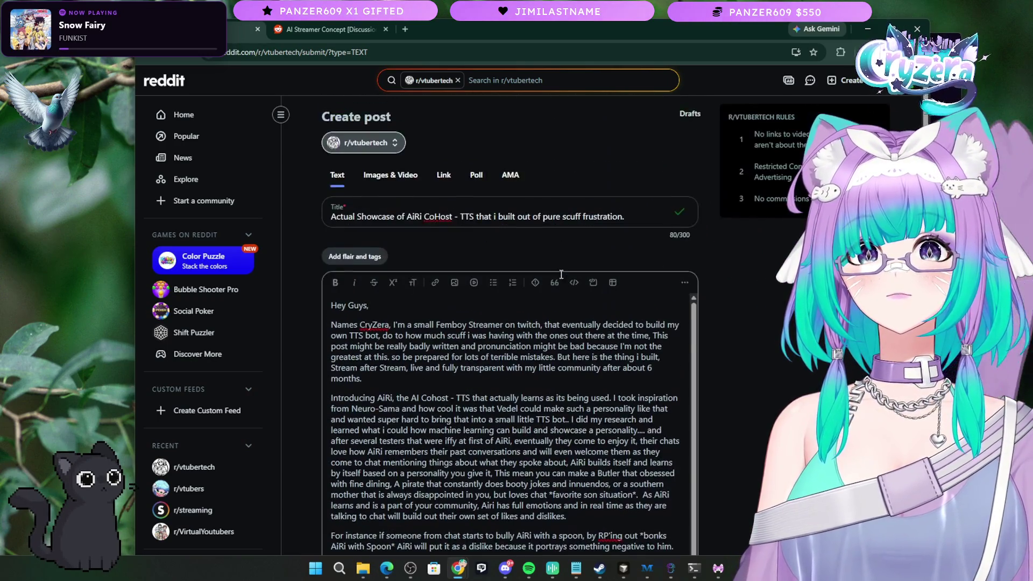
pyautogui.click(390, 175)
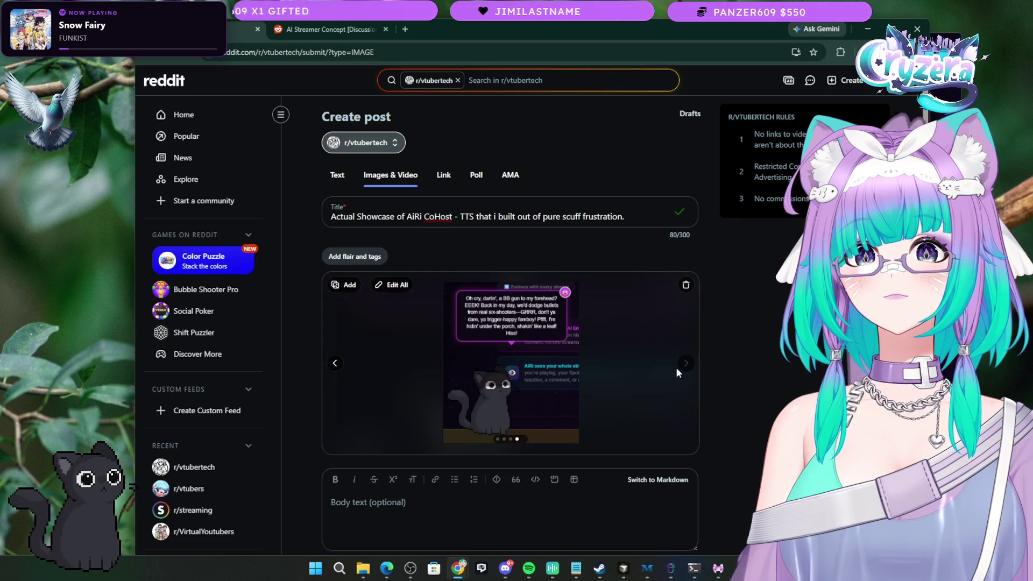
pyautogui.click(335, 365)
pyautogui.click(334, 364)
pyautogui.click(335, 365)
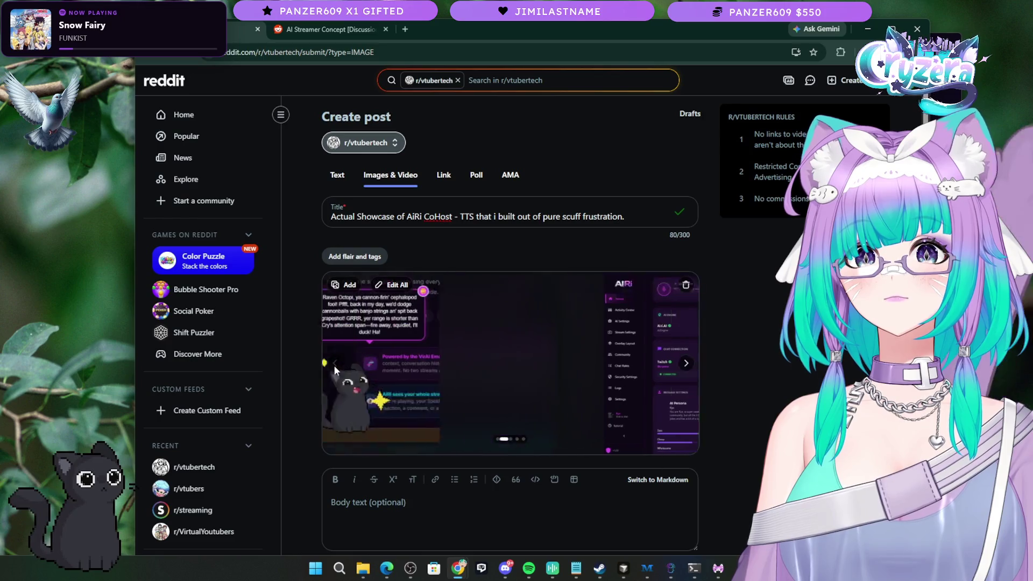
pyautogui.click(685, 364)
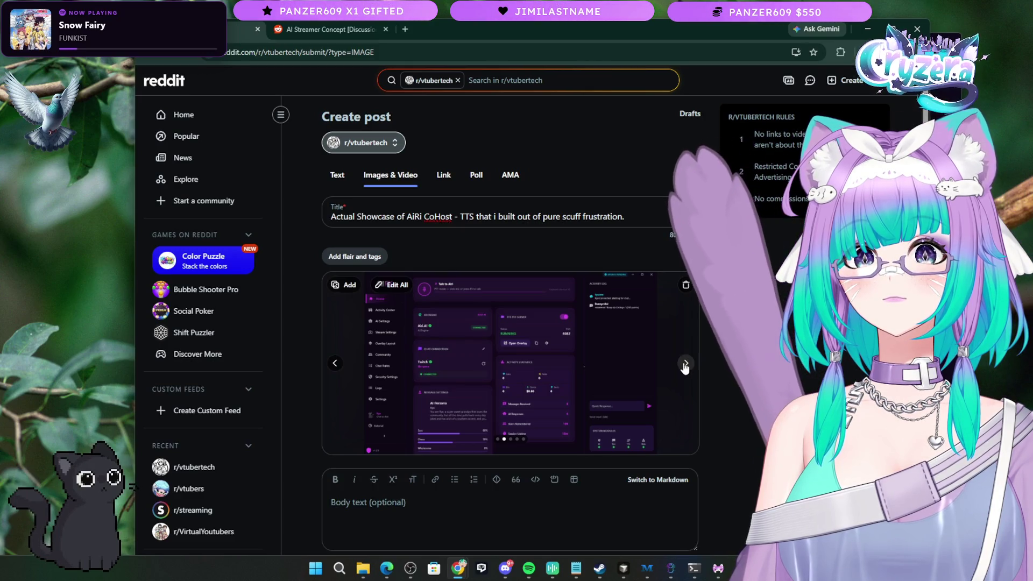
pyautogui.click(684, 364)
pyautogui.click(684, 365)
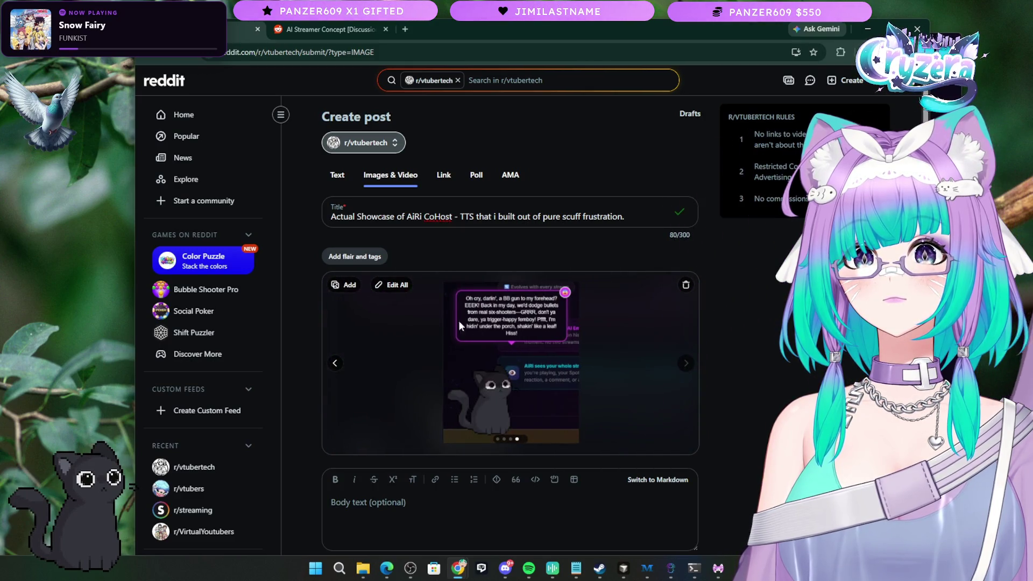
pyautogui.click(337, 175)
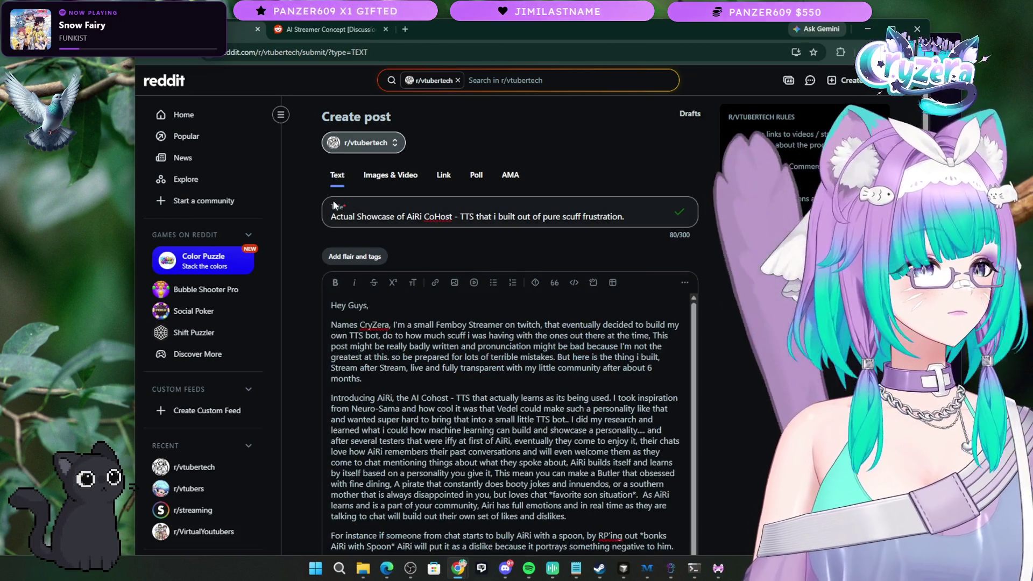
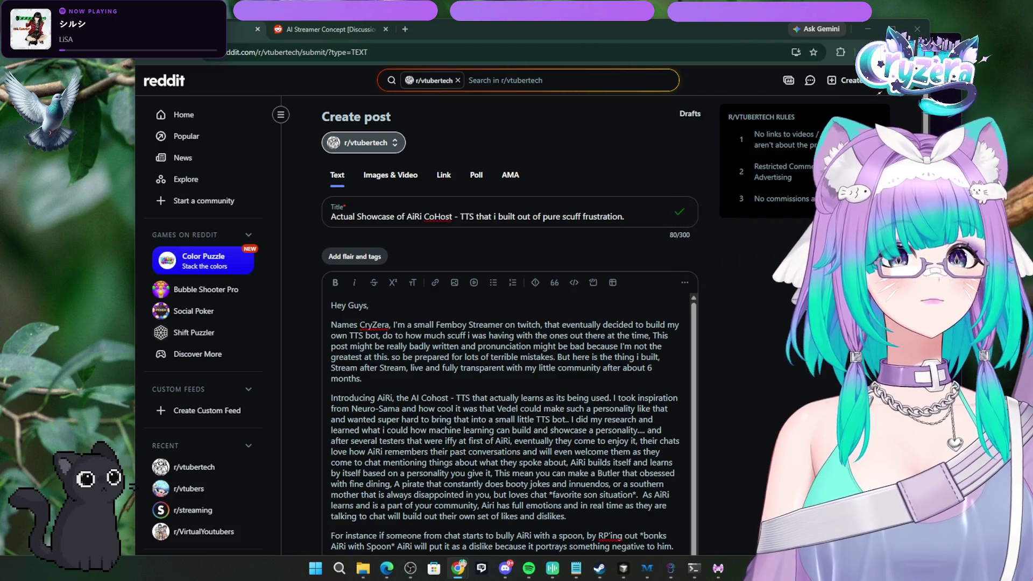
# Step: Look over the AiRi CoHost body text, then switch the draft to the Images & Video format
pyautogui.scroll(-3, 458, 460)
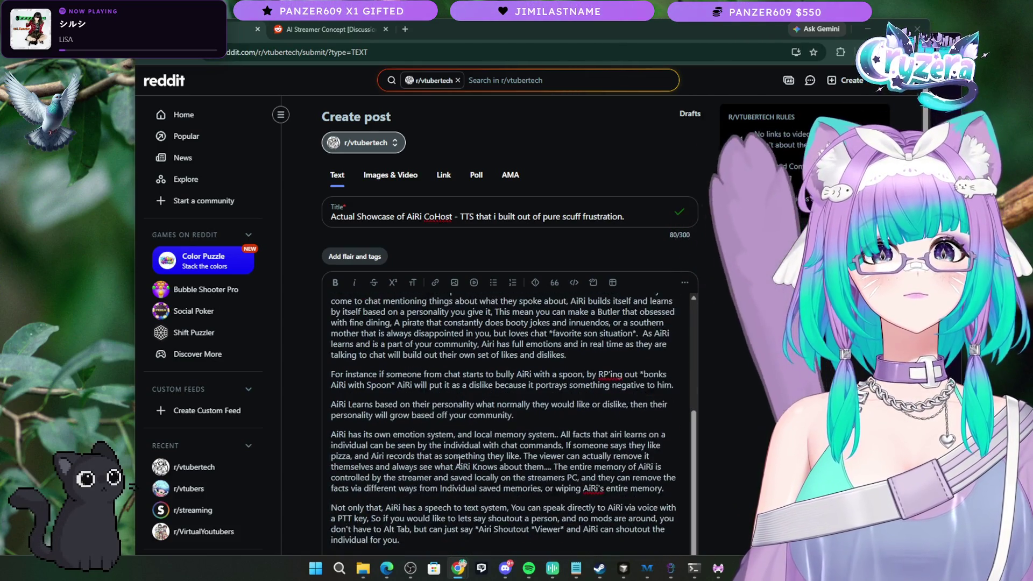
pyautogui.scroll(4, 459, 460)
pyautogui.scroll(-4, 459, 460)
pyautogui.scroll(-1, 477, 479)
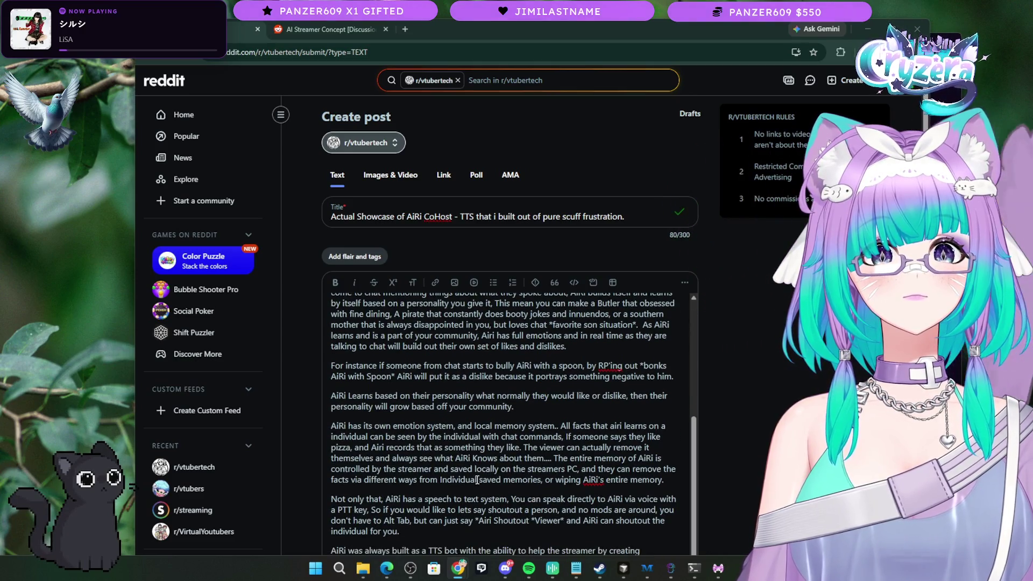
pyautogui.scroll(-3, 478, 479)
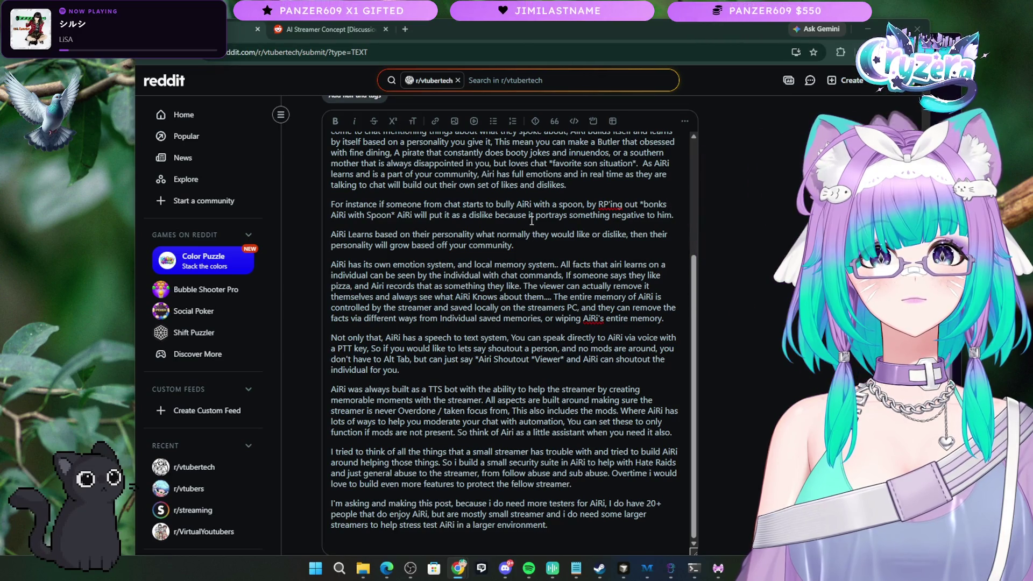
pyautogui.scroll(-2, 576, 295)
pyautogui.scroll(10, 576, 295)
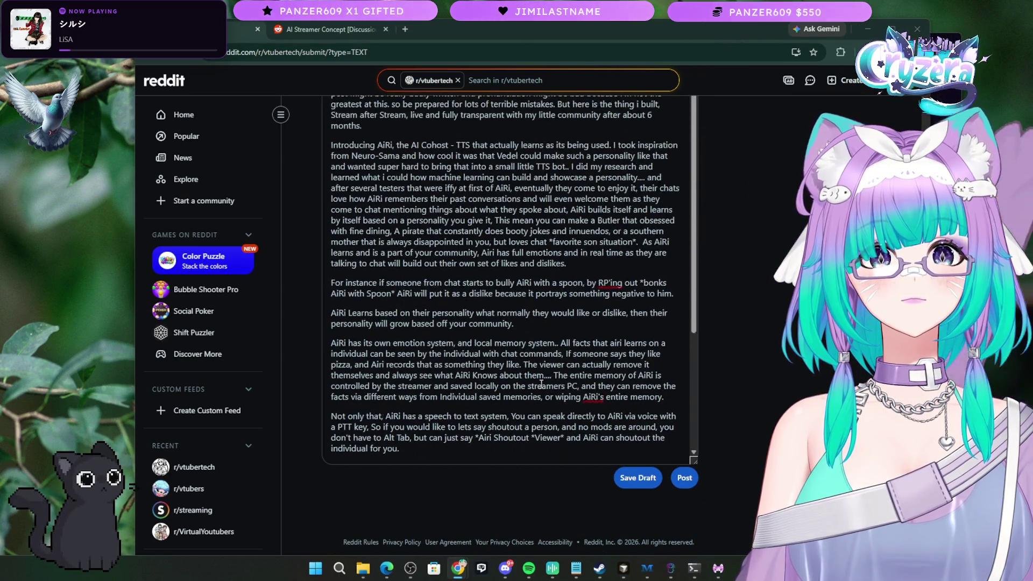
pyautogui.click(398, 175)
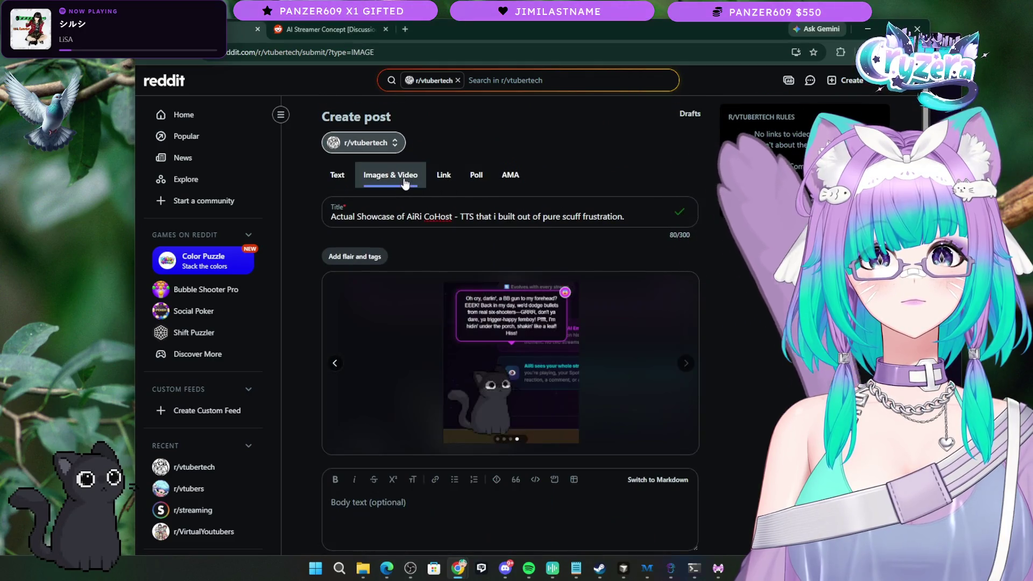
# Step: Page the image carousel back to the first screenshot
pyautogui.click(335, 363)
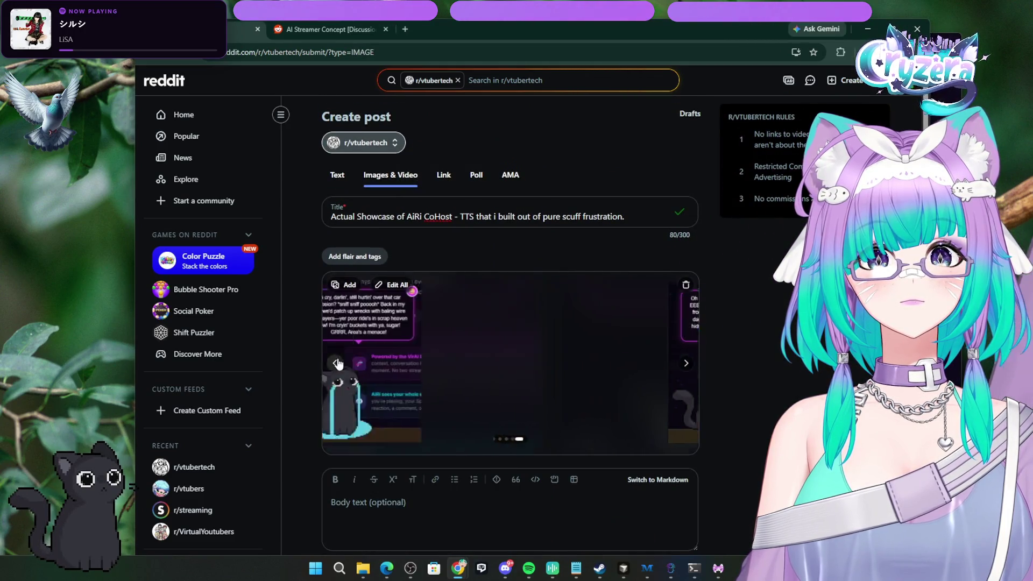
pyautogui.click(335, 363)
pyautogui.click(335, 363)
pyautogui.click(336, 363)
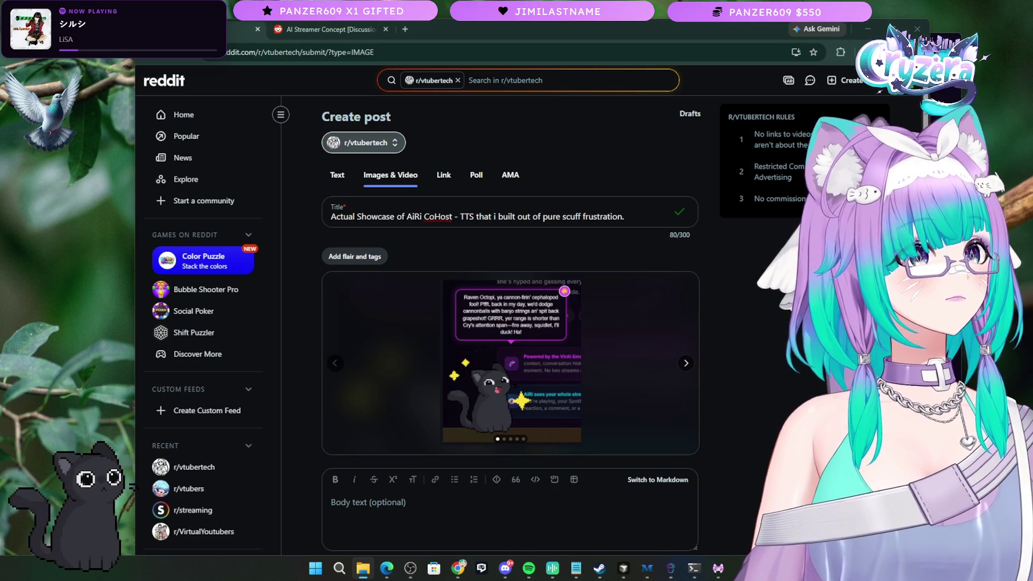
# Step: Drag an AiRi dashboard screenshot from File Explorer into the post's image gallery
pyautogui.moveTo(554, 404); pyautogui.dragTo(544, 378)
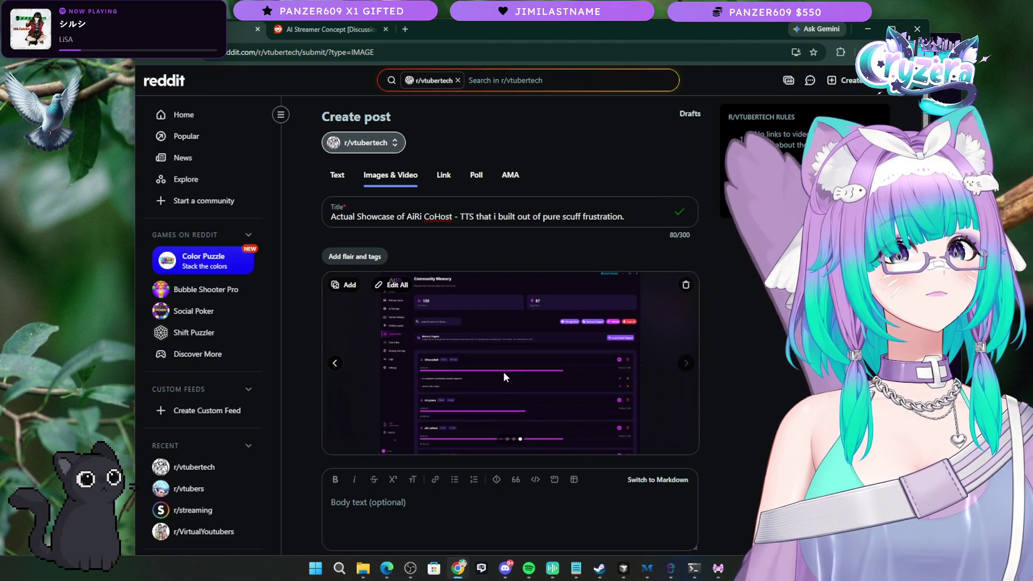
pyautogui.hotkey('alt', 'Tab')
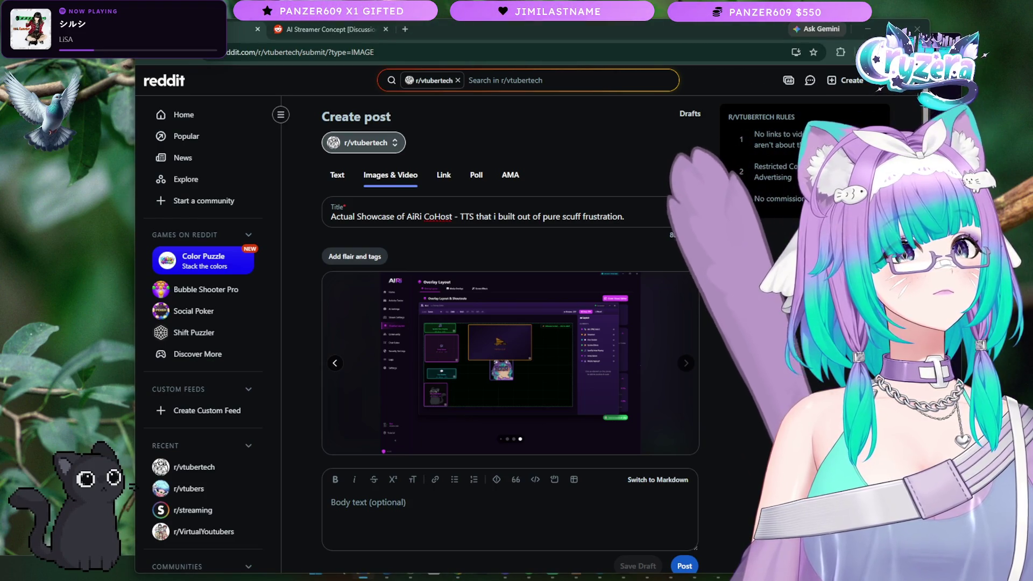
pyautogui.moveTo(500, 401)
pyautogui.mouseDown()
pyautogui.moveTo(520, 410)
pyautogui.moveTo(583, 385)
pyautogui.mouseUp()
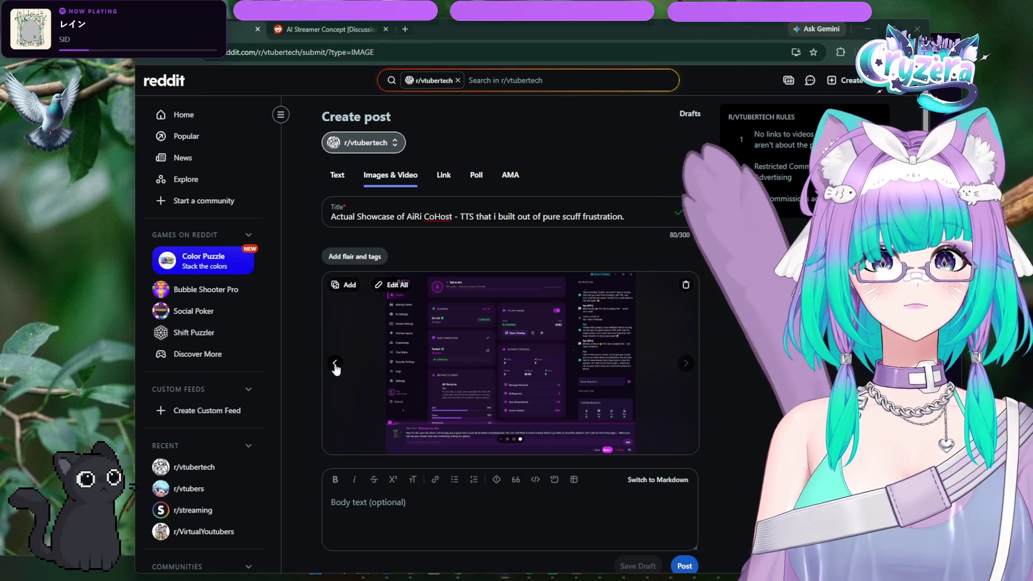
# Step: Browse the gallery back and forth, ending on the AiRi dashboard screenshot
pyautogui.click(334, 363)
pyautogui.click(334, 363)
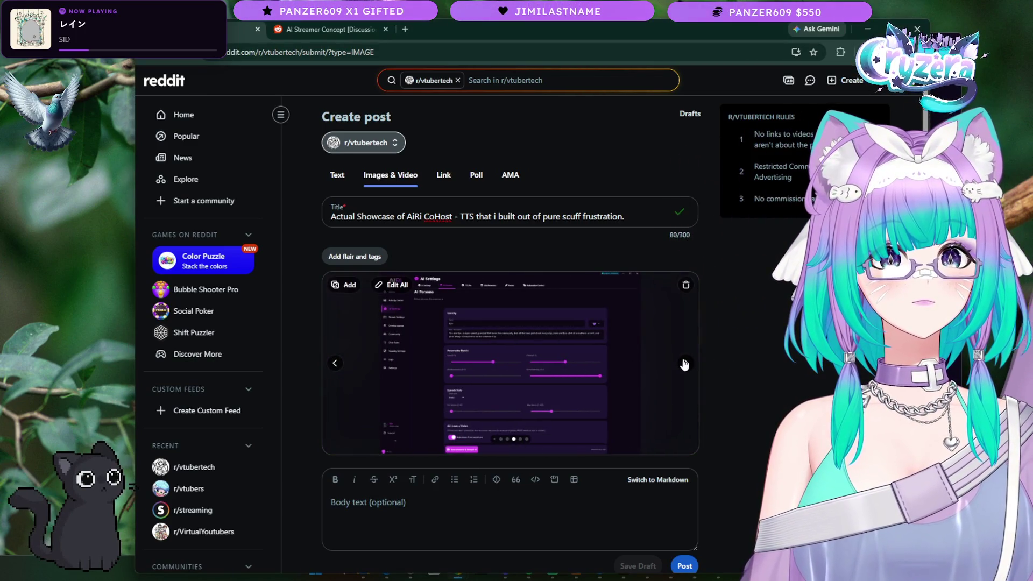
pyautogui.click(685, 363)
pyautogui.click(686, 363)
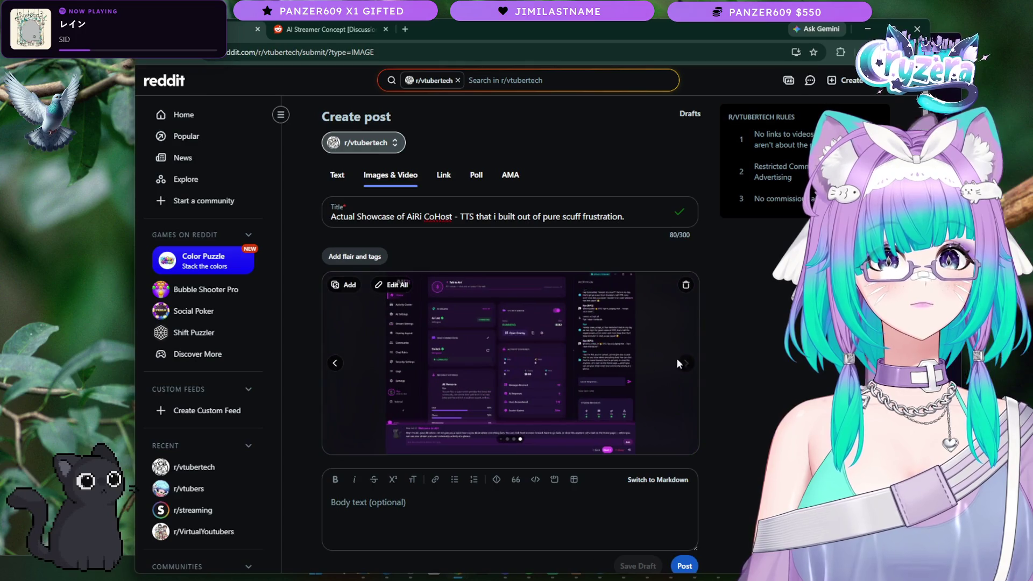
pyautogui.click(335, 363)
pyautogui.click(334, 364)
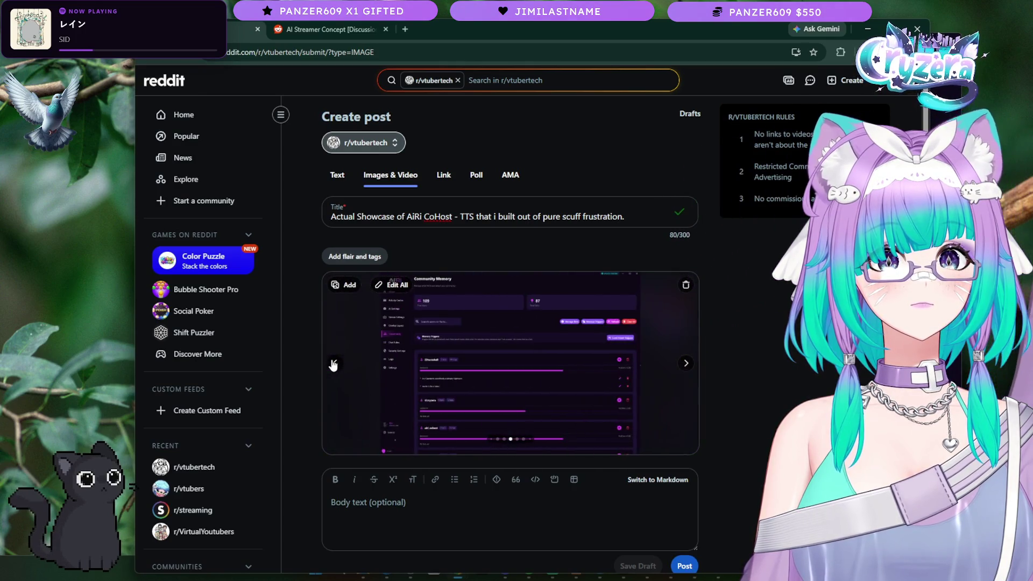
pyautogui.click(333, 364)
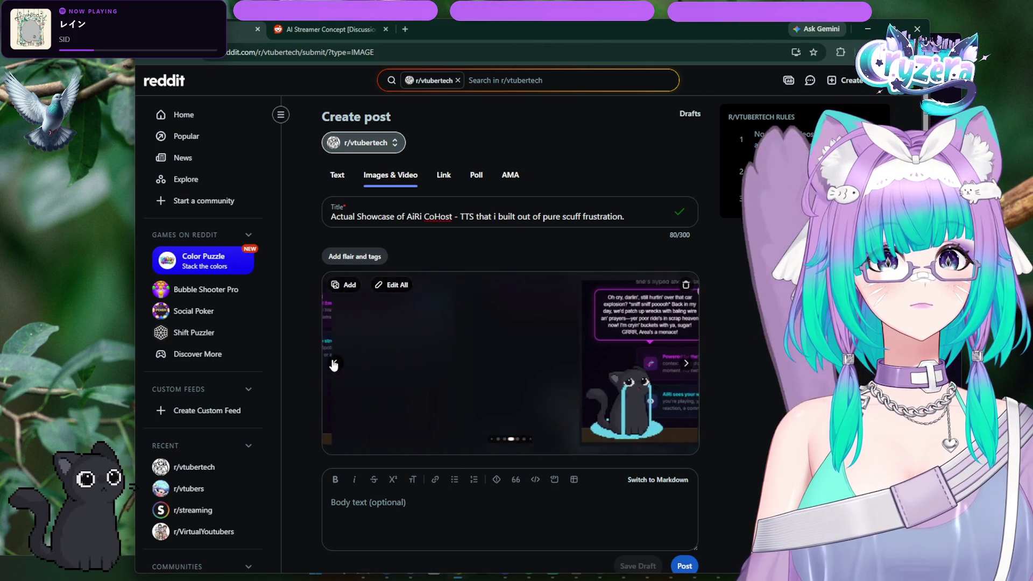
pyautogui.click(332, 362)
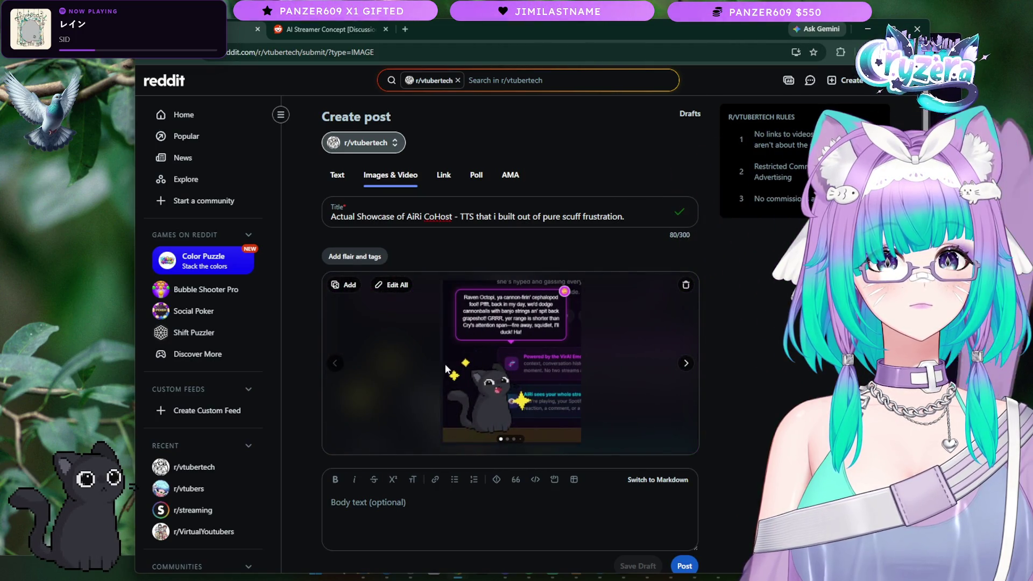
pyautogui.click(686, 363)
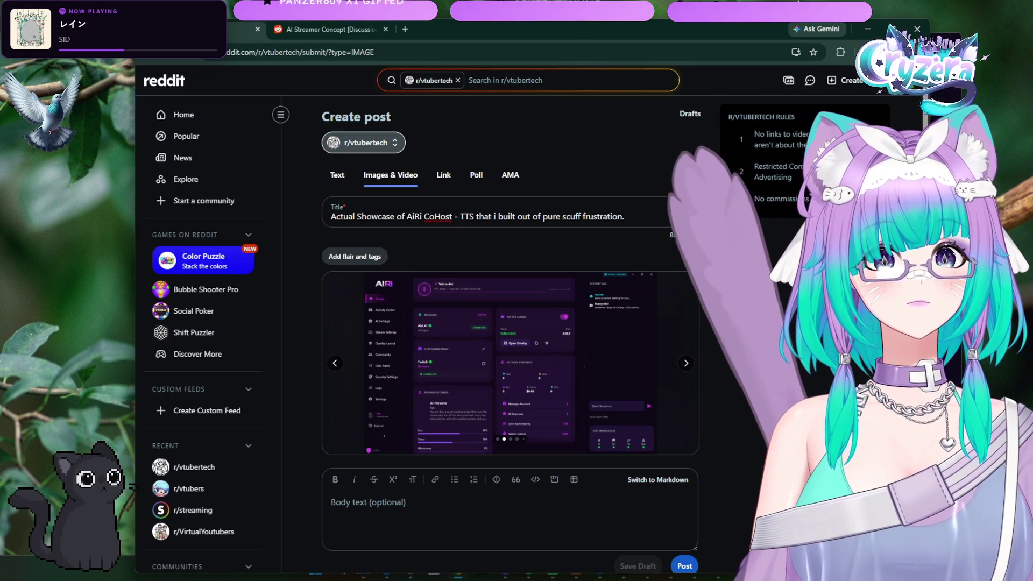
# Step: Page through the images again and stop on the cat speech-bubble picture
pyautogui.click(334, 364)
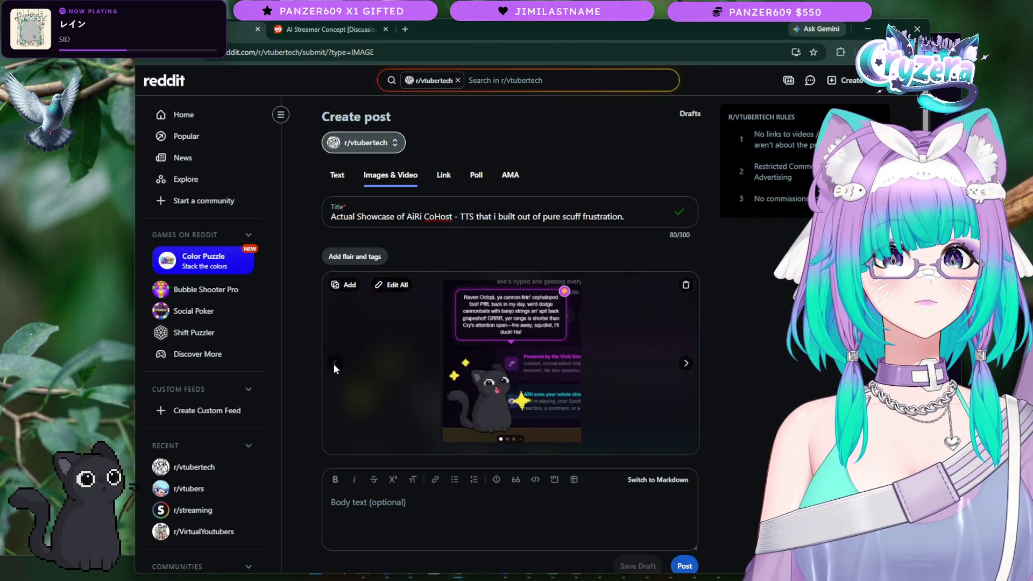
pyautogui.click(686, 363)
pyautogui.click(687, 364)
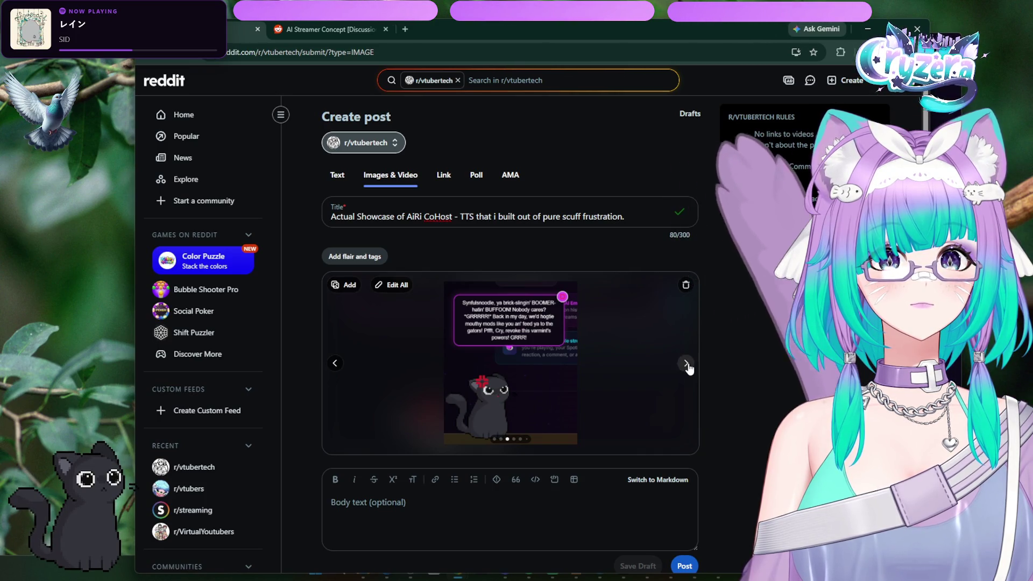
pyautogui.click(686, 364)
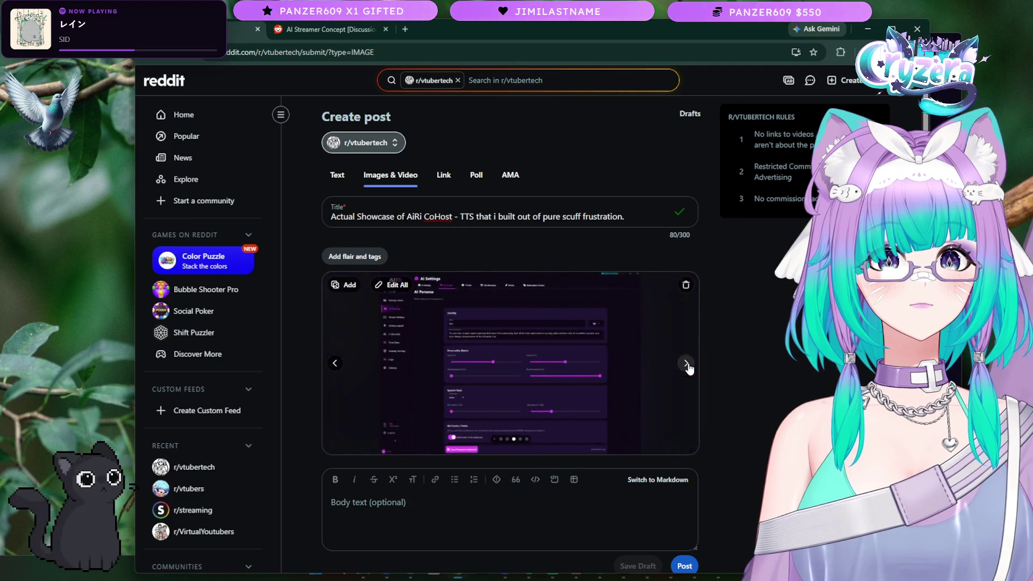
pyautogui.click(687, 363)
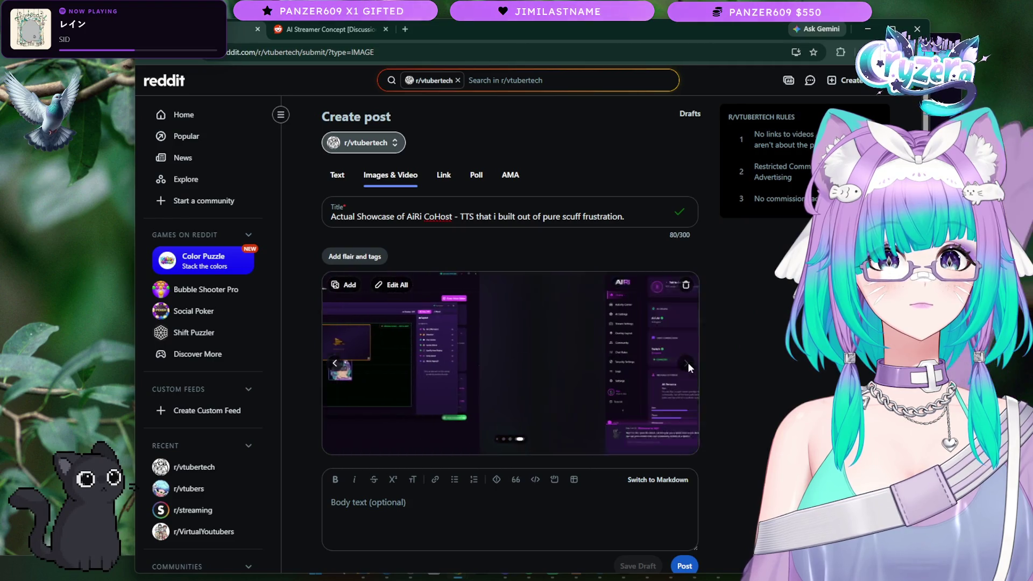
pyautogui.click(334, 364)
pyautogui.click(334, 364)
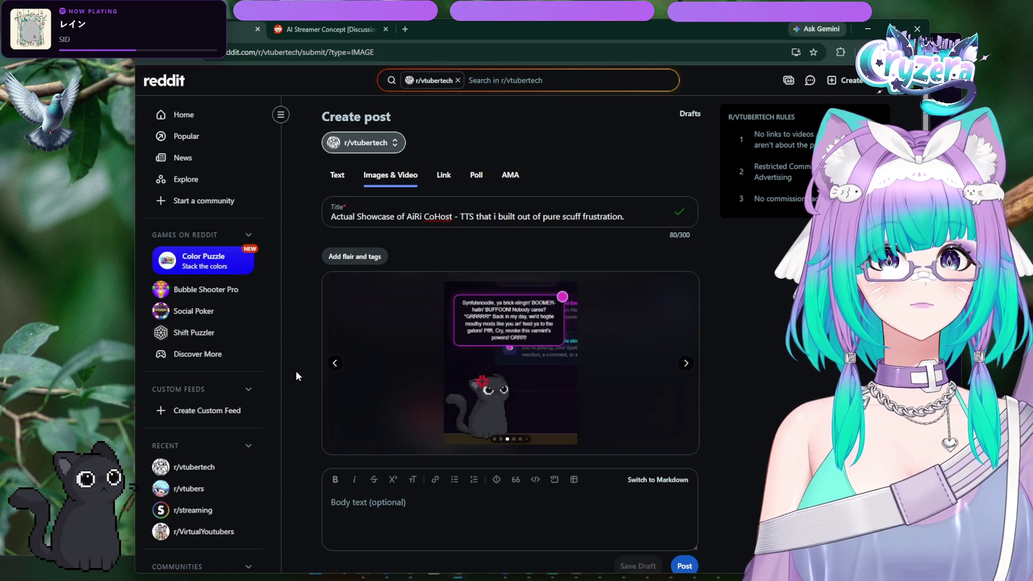
pyautogui.click(336, 175)
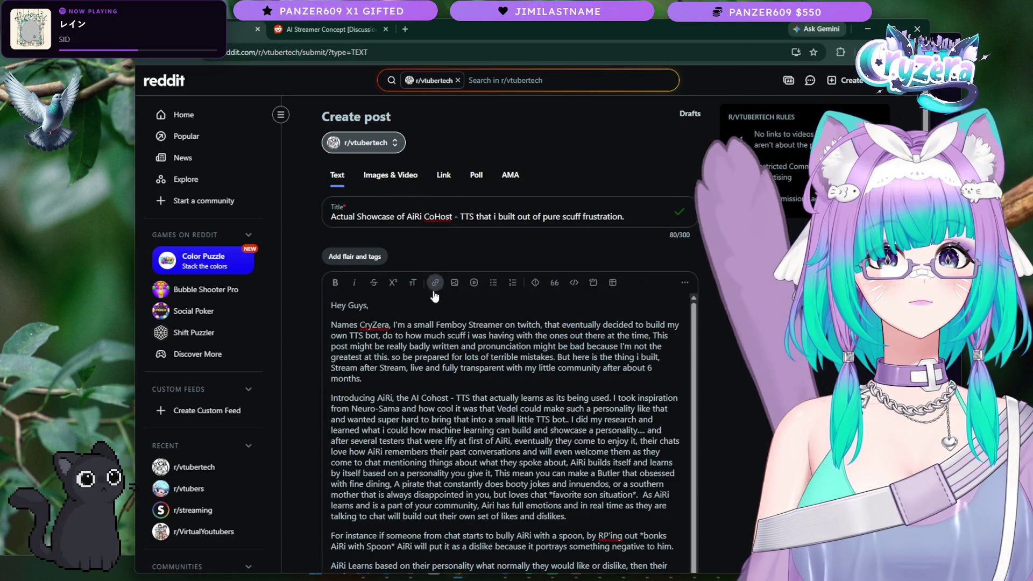
pyautogui.rightClick(372, 325)
pyautogui.click(782, 291)
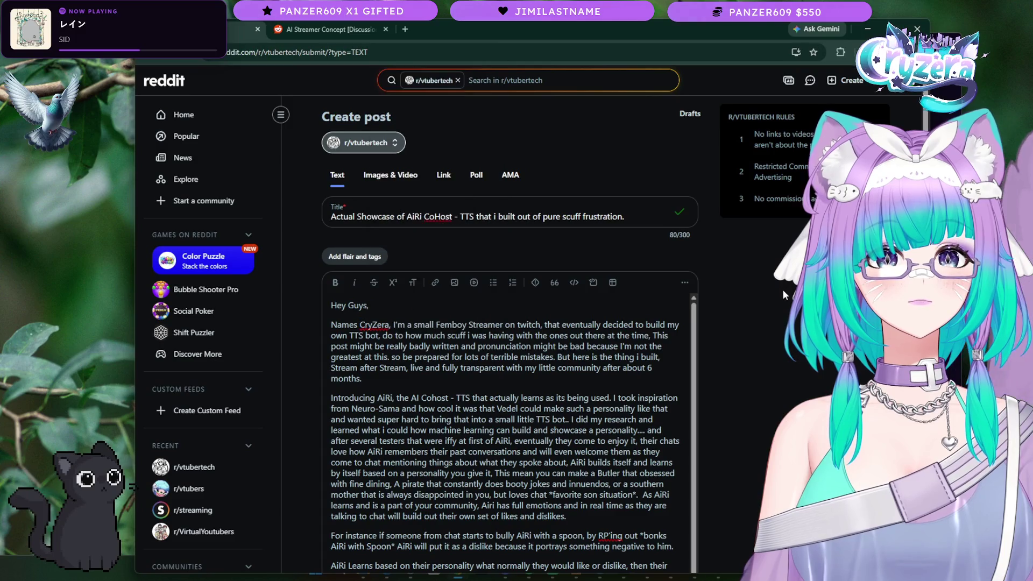
pyautogui.scroll(-10, 548, 480)
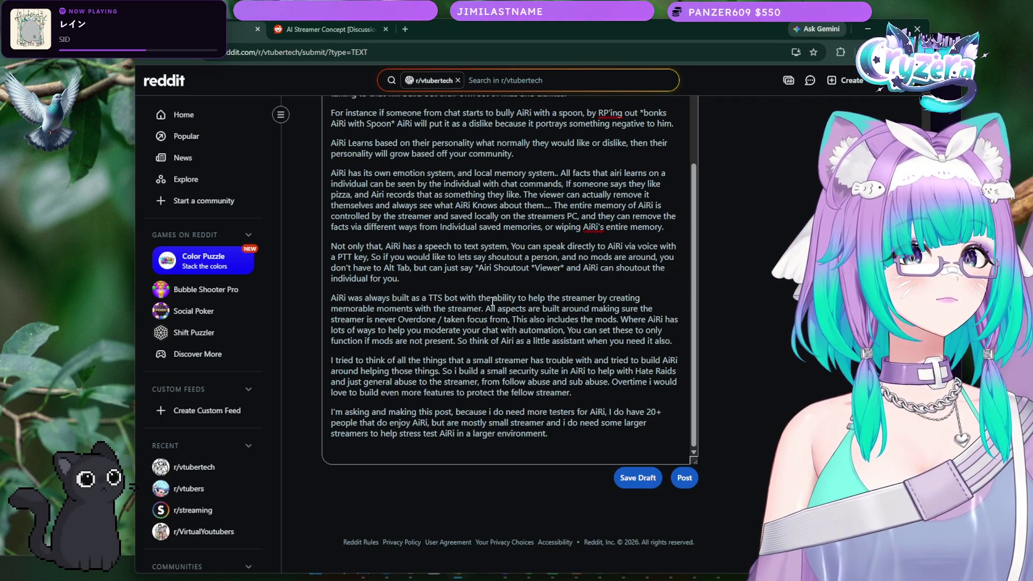
pyautogui.scroll(1, 492, 302)
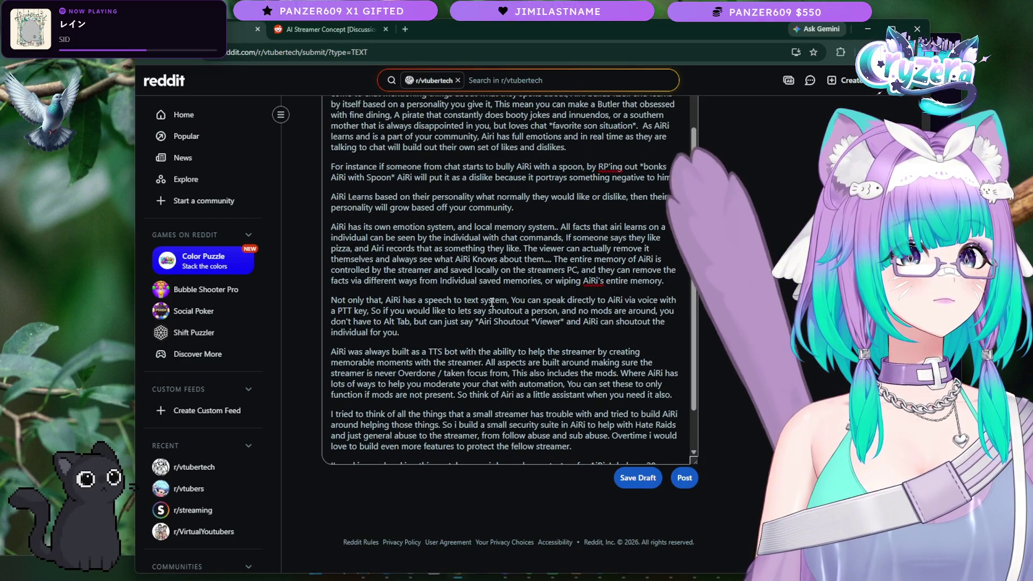
pyautogui.scroll(-1, 491, 303)
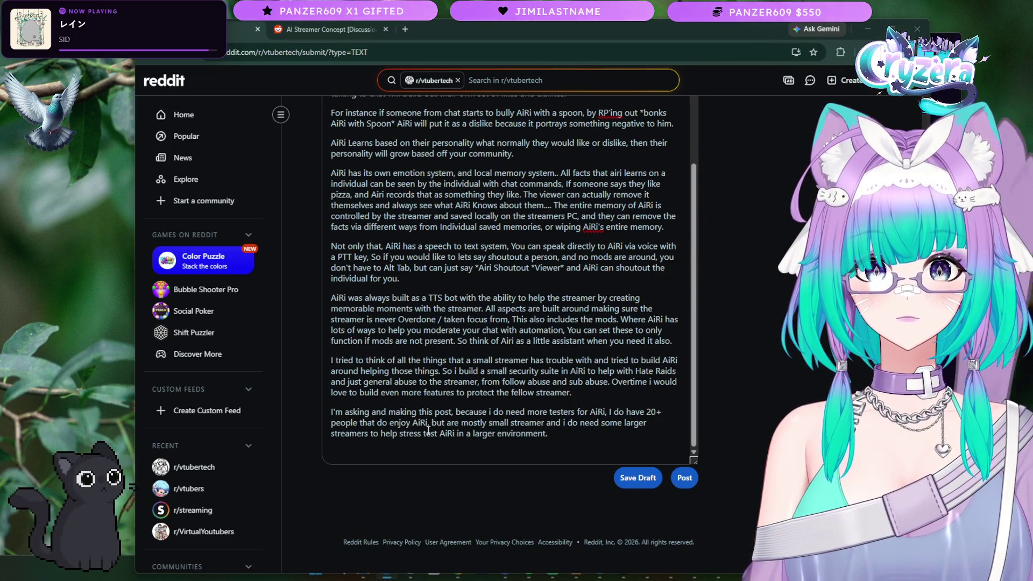
# Step: Check the security-suite paragraph, place the cursor at the body's end, and bring up the Britannica article
pyautogui.click(573, 442)
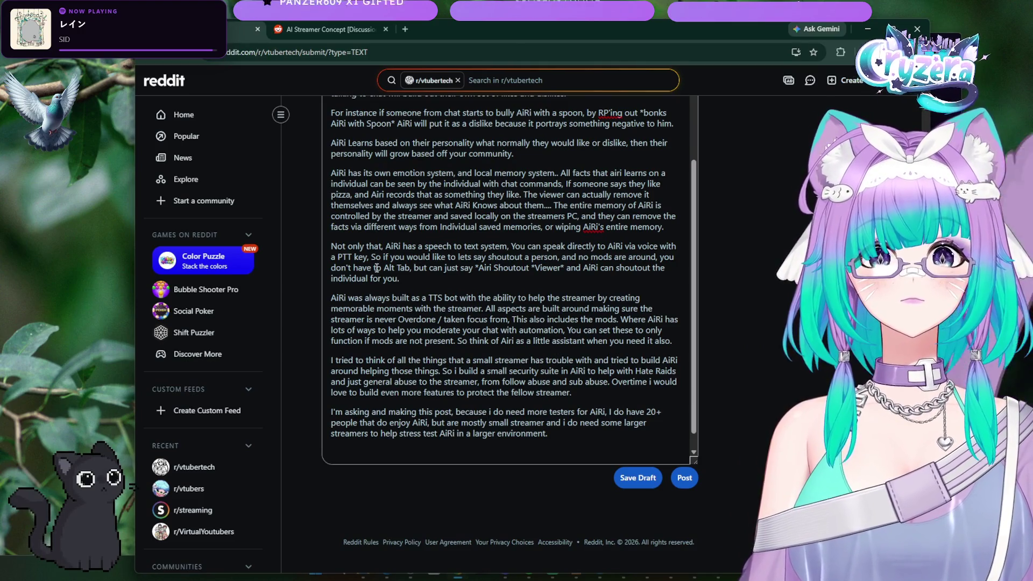
pyautogui.moveTo(332, 360)
pyautogui.mouseDown()
pyautogui.moveTo(675, 373)
pyautogui.moveTo(571, 393)
pyautogui.mouseUp()
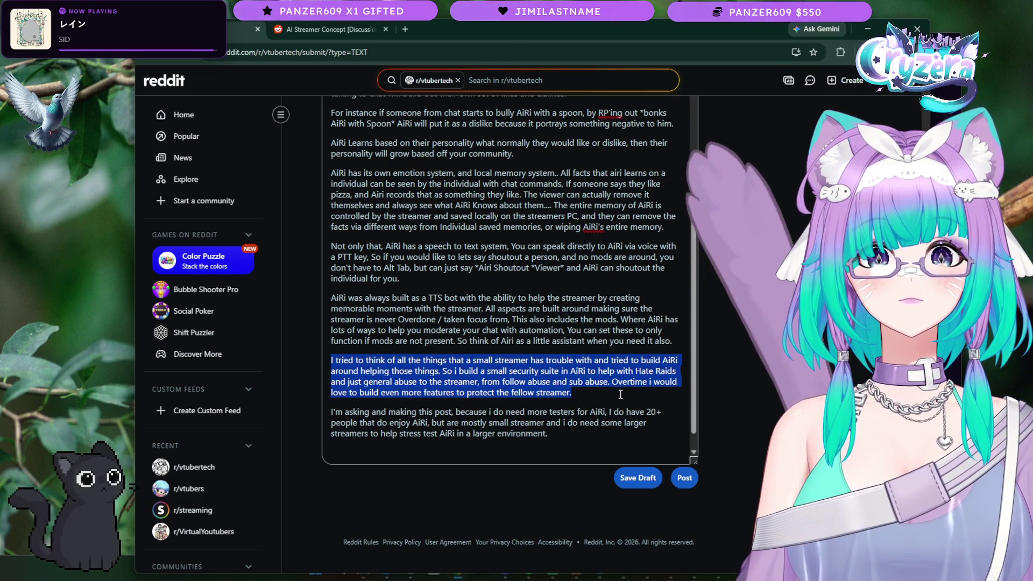
pyautogui.click(572, 393)
pyautogui.click(571, 433)
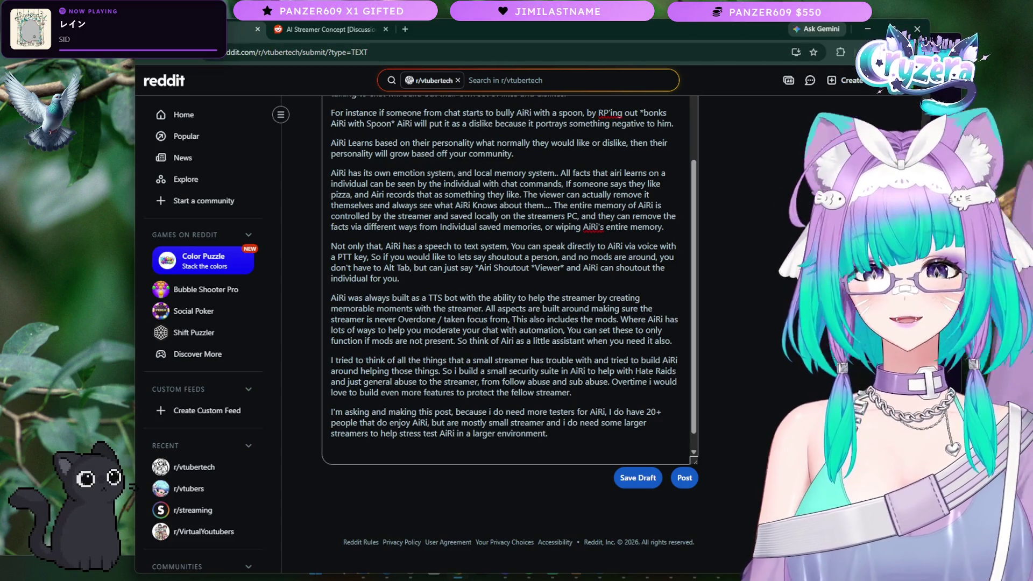
pyautogui.hotkey('alt', 'Tab')
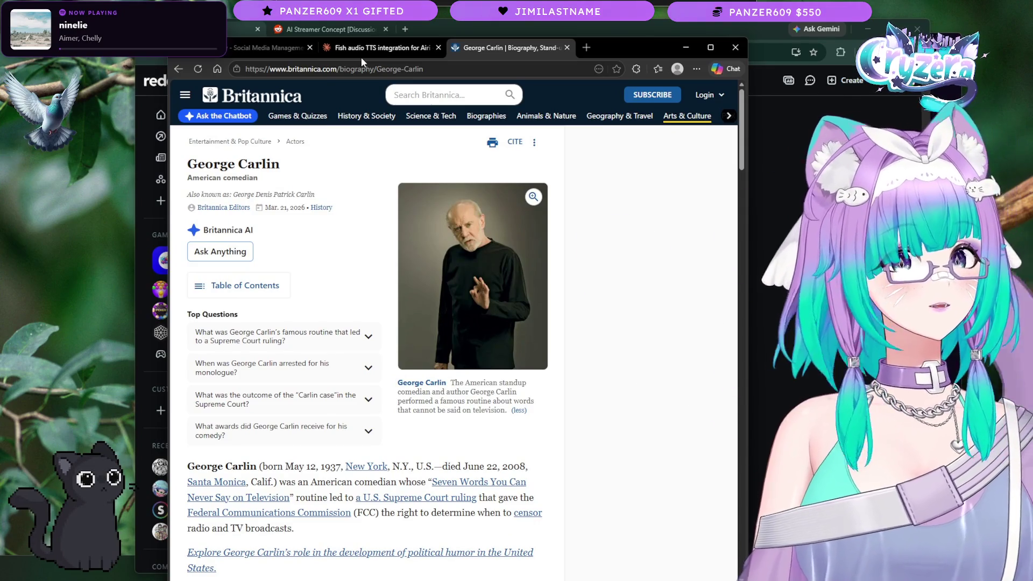
# Step: Switch away from the Britannica George Carlin article back to the Reddit draft
pyautogui.hotkey('alt', 'Tab')
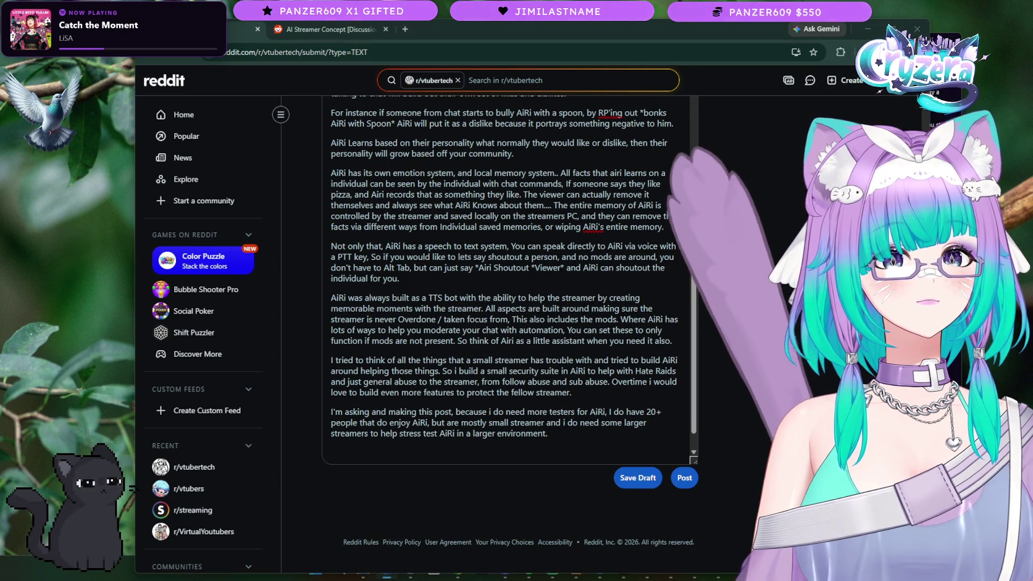
# Step: Make the closing paragraph read 'small streamers with smaller moving chats'
pyautogui.click(545, 422)
pyautogui.write('s')
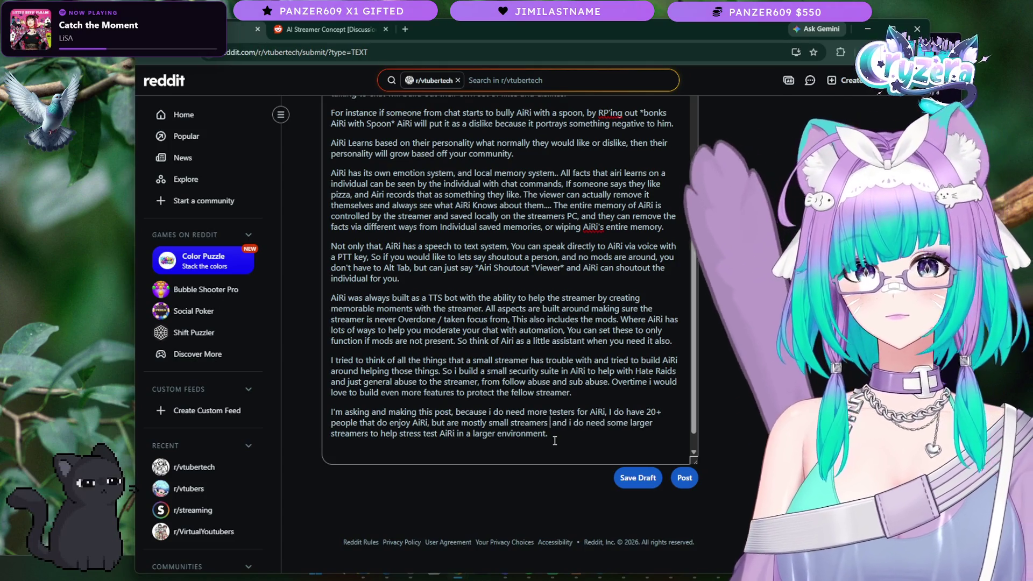
pyautogui.write(' with ams')
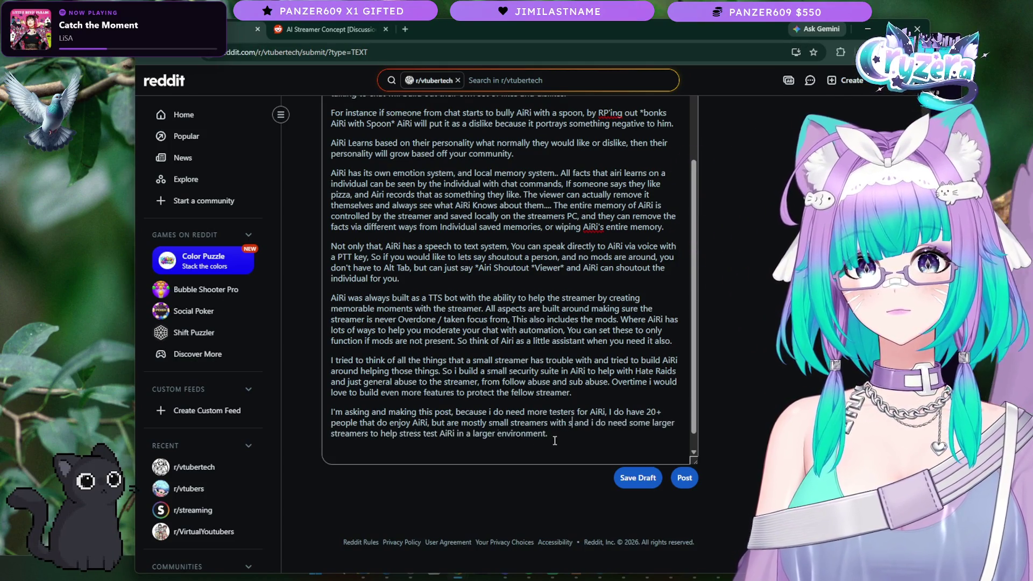
pyautogui.write('mall')
pyautogui.write('er moving chats')
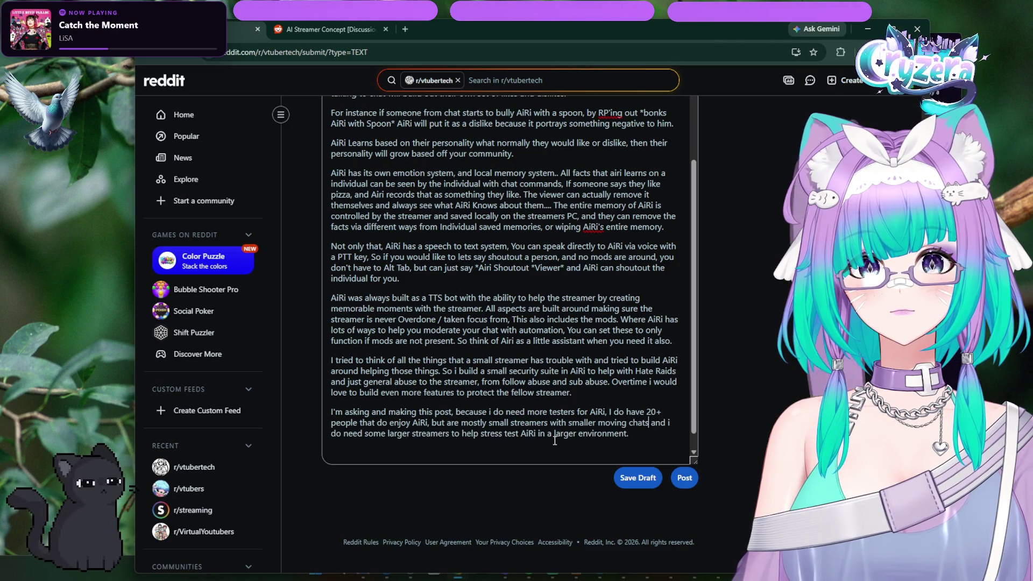